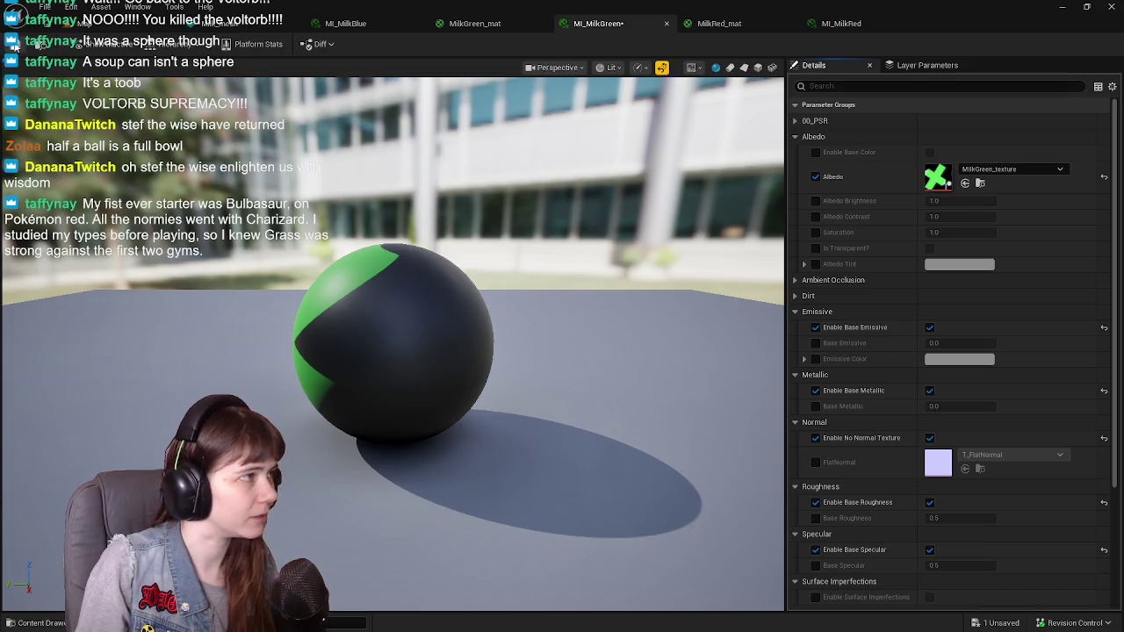
# Open MI_MilkRed and put MilkRed_texture into its overridden Albedo slot
pyautogui.click(720, 24)
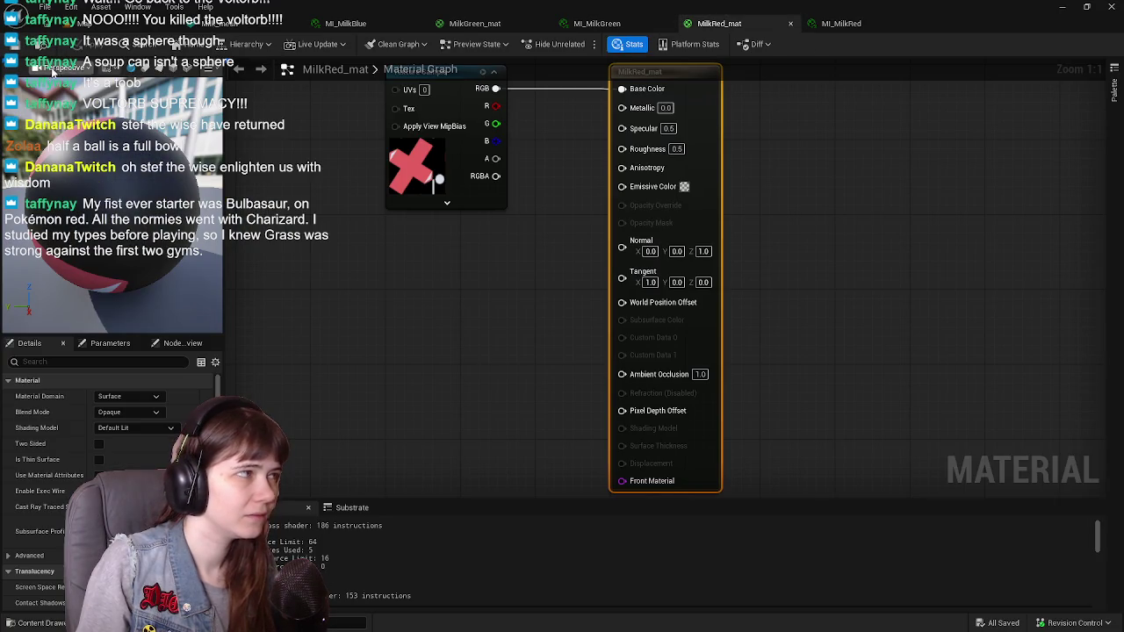
pyautogui.click(789, 25)
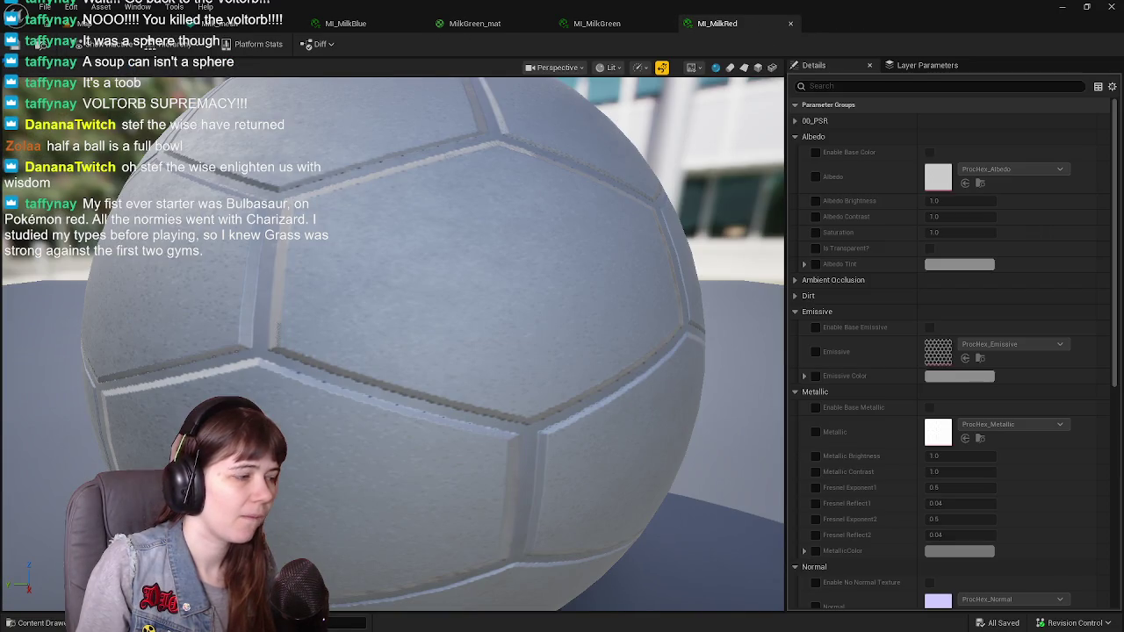
pyautogui.click(42, 624)
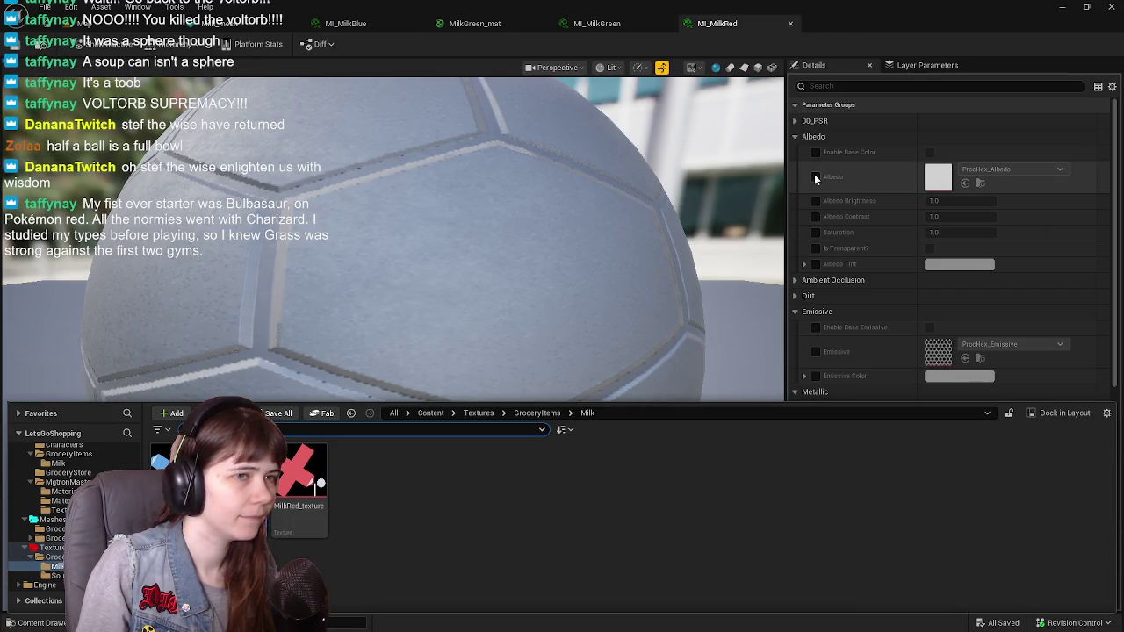
pyautogui.click(815, 178)
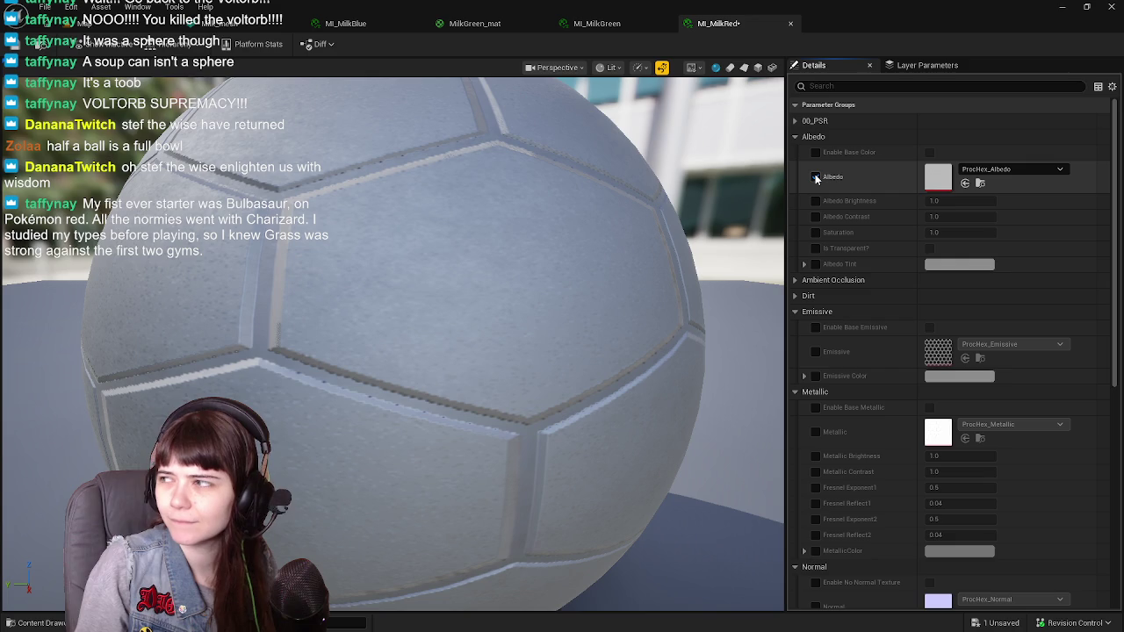
pyautogui.hotkey('ctrl', 'space')
pyautogui.moveTo(296, 464)
pyautogui.mouseDown()
pyautogui.moveTo(884, 278)
pyautogui.moveTo(992, 180)
pyautogui.mouseUp()
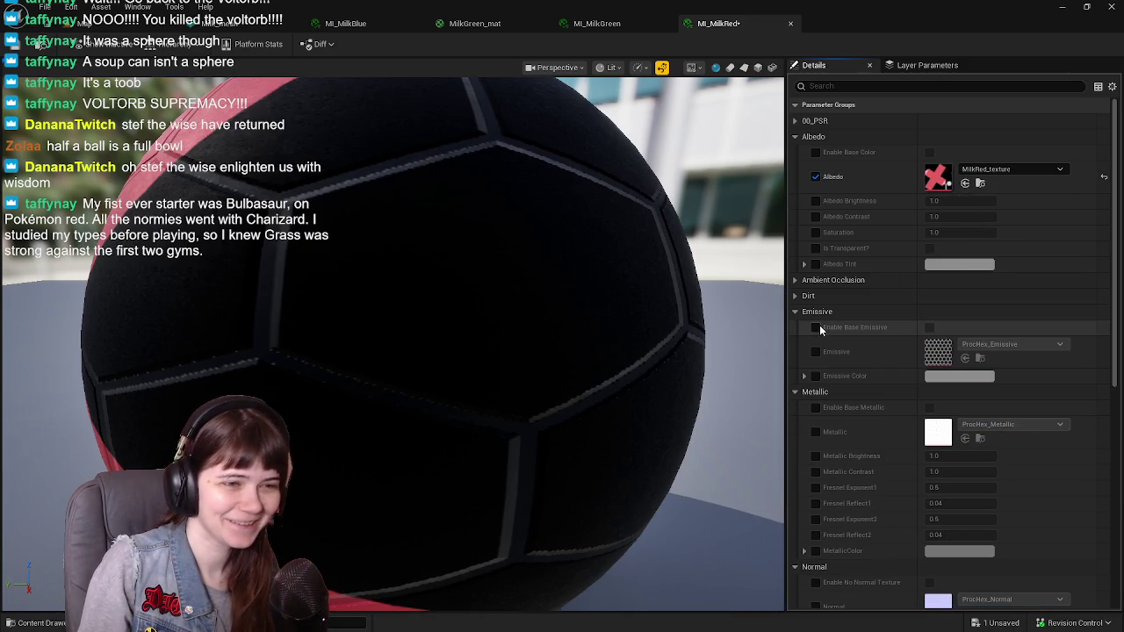
# Enable flat base emissive, metallic, normal, roughness and specular overrides on MI_MilkRed
pyautogui.click(816, 327)
pyautogui.click(929, 328)
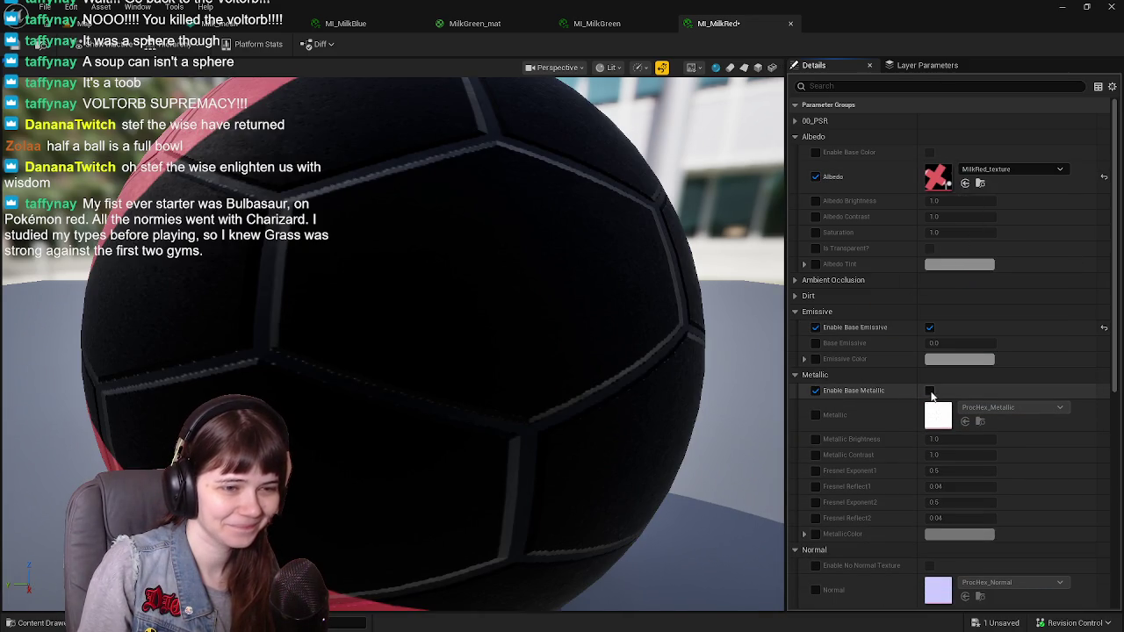
pyautogui.click(929, 390)
pyautogui.scroll(-3, 888, 387)
pyautogui.click(816, 326)
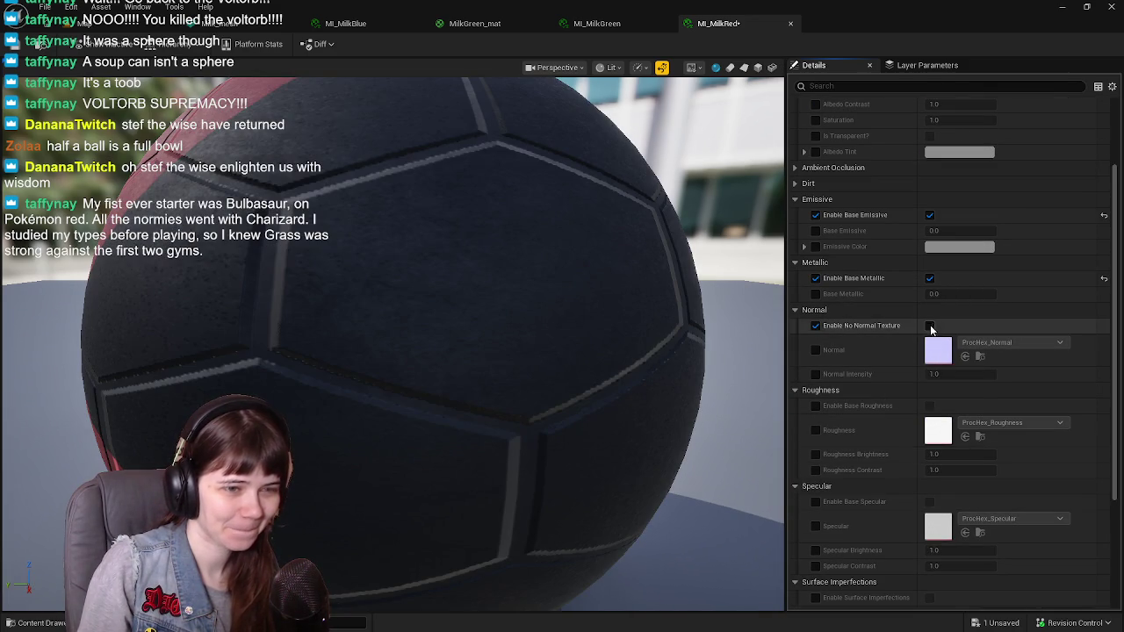
pyautogui.click(930, 326)
pyautogui.click(932, 392)
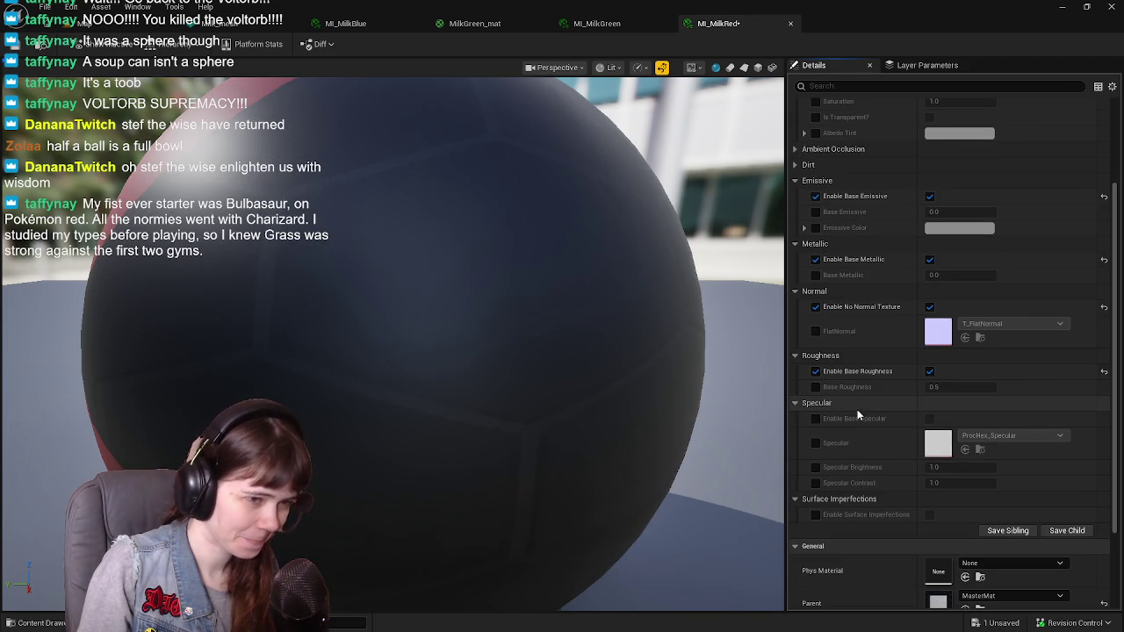
pyautogui.click(930, 419)
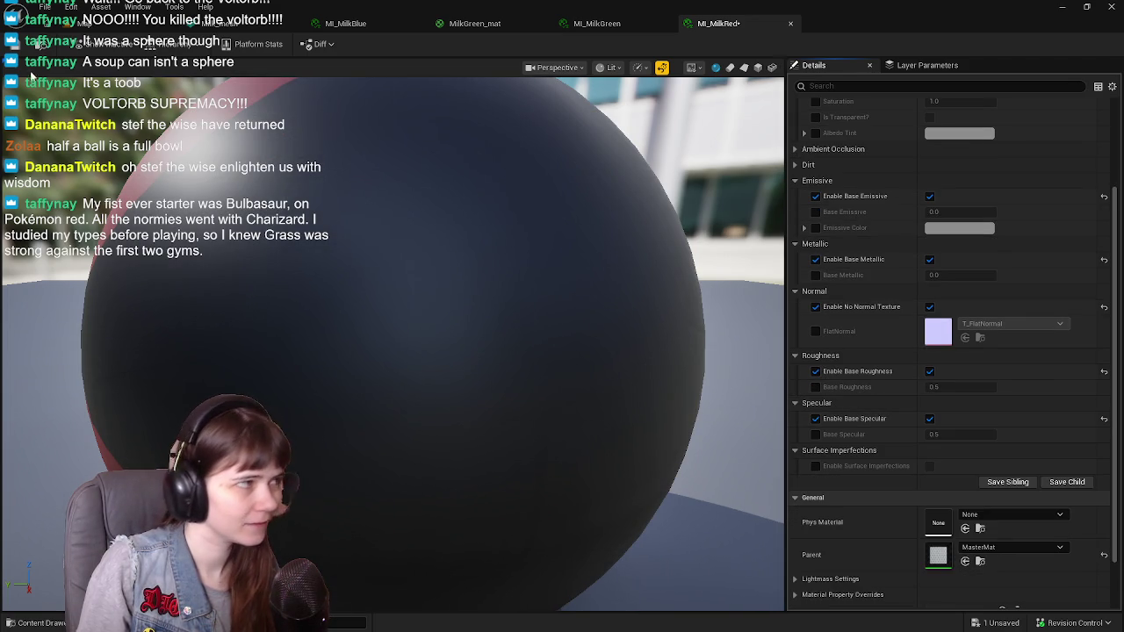
pyautogui.scroll(-5, 437, 227)
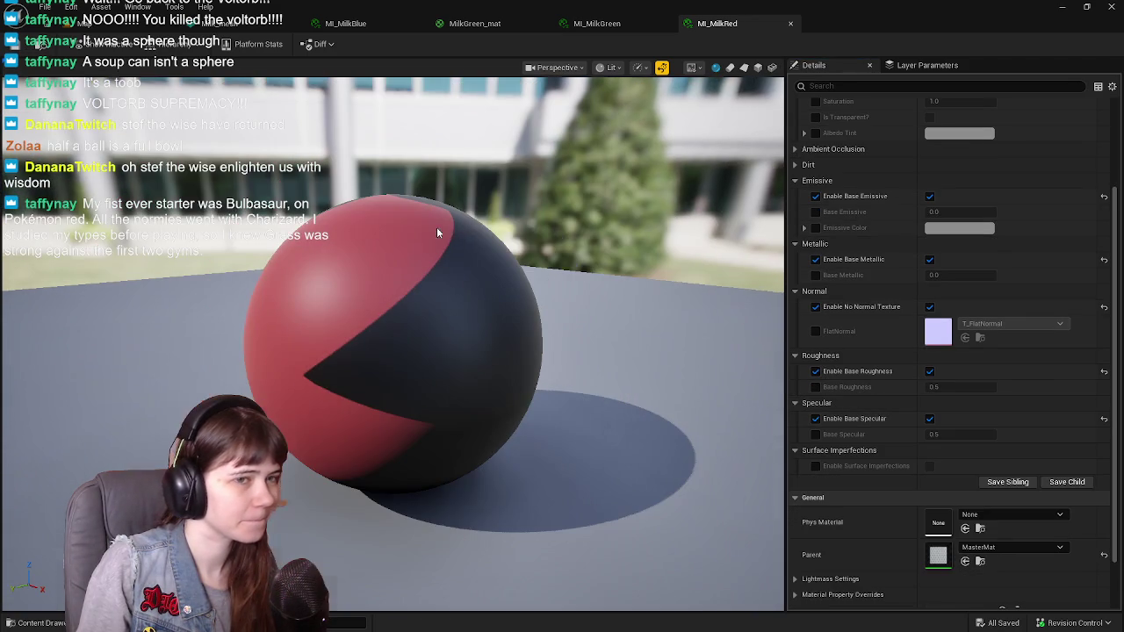
pyautogui.scroll(2, 882, 290)
pyautogui.scroll(2, 749, 244)
# Save MI_MilkRed and close the MI_MilkRed and MI_MilkGreen editors
pyautogui.hotkey('ctrl', 's')
pyautogui.click(1032, 592)
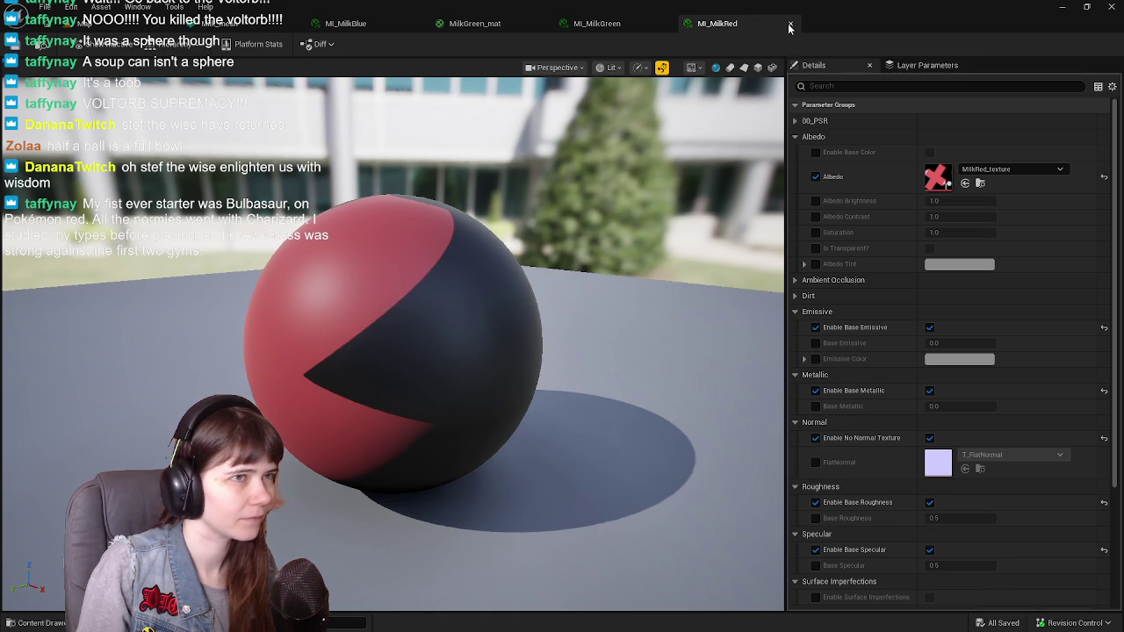
pyautogui.click(789, 26)
pyautogui.click(669, 25)
# Close the MilkGreen_mat editor and drag MI_MilkBlue onto the milk carton mesh's Element 0 slot
pyautogui.click(543, 26)
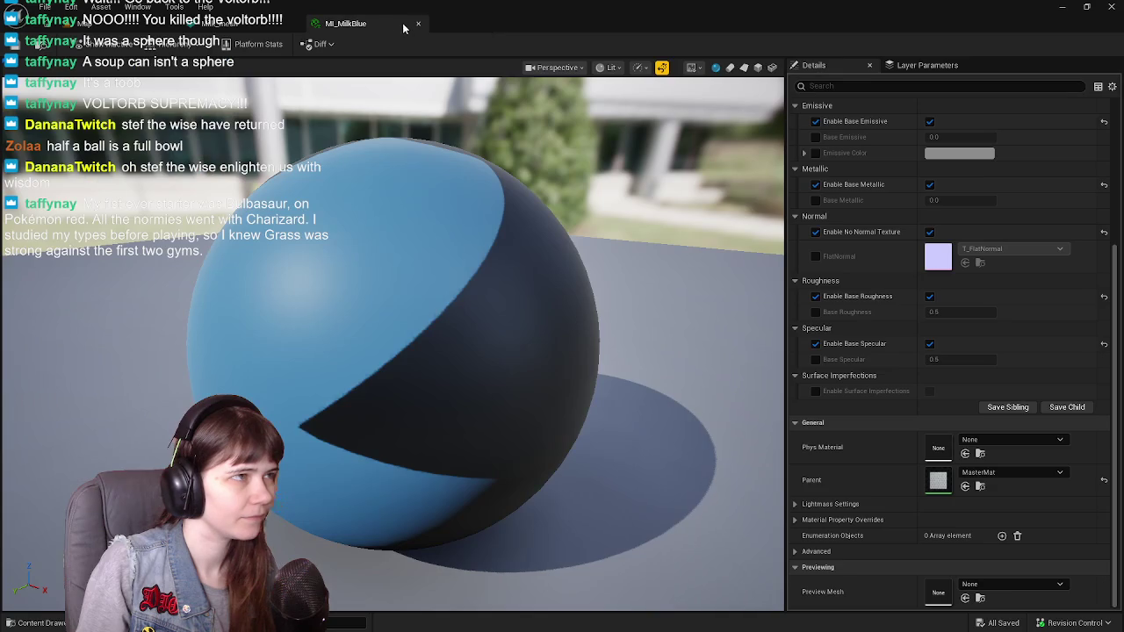
pyautogui.click(273, 29)
pyautogui.click(969, 151)
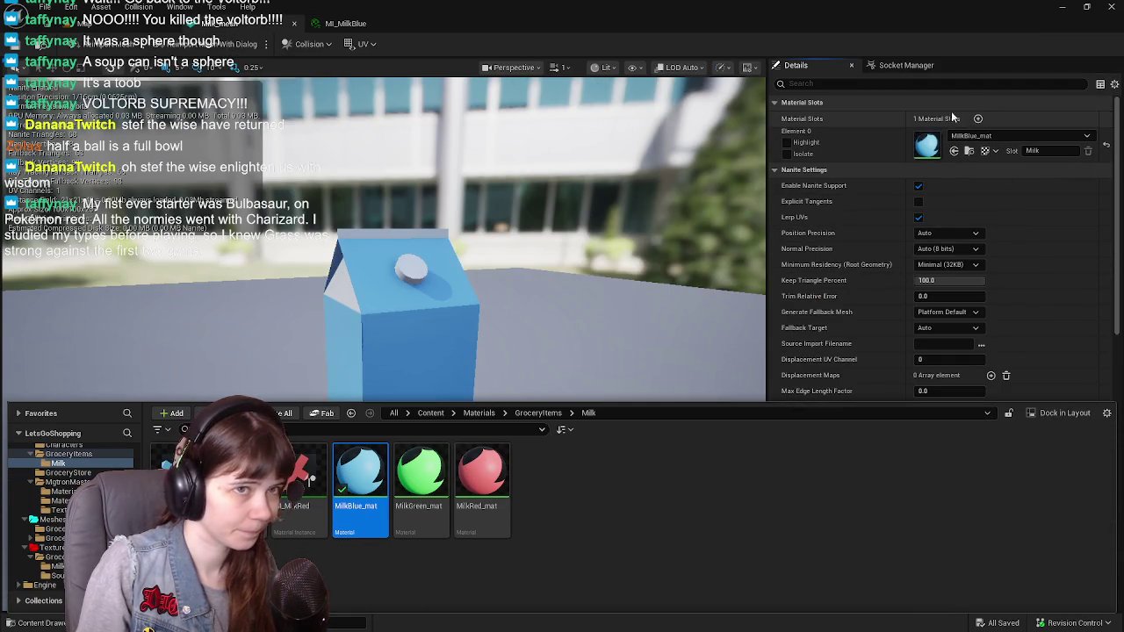
pyautogui.click(1015, 136)
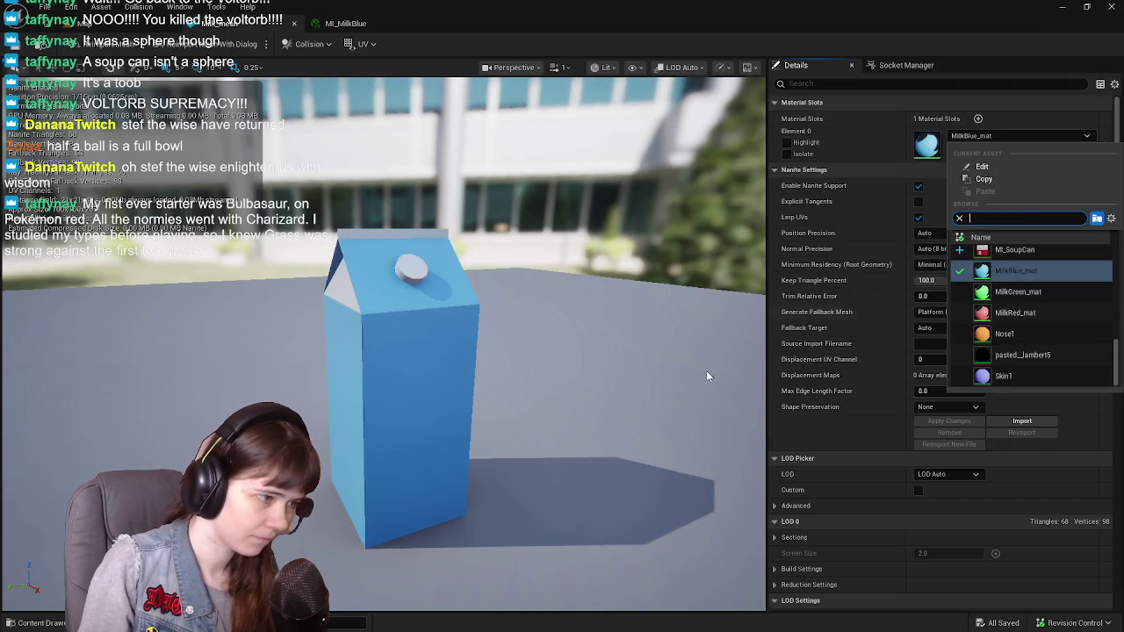
pyautogui.click(1006, 132)
pyautogui.hotkey('ctrl', 'space')
pyautogui.moveTo(359, 477); pyautogui.dragTo(958, 131)
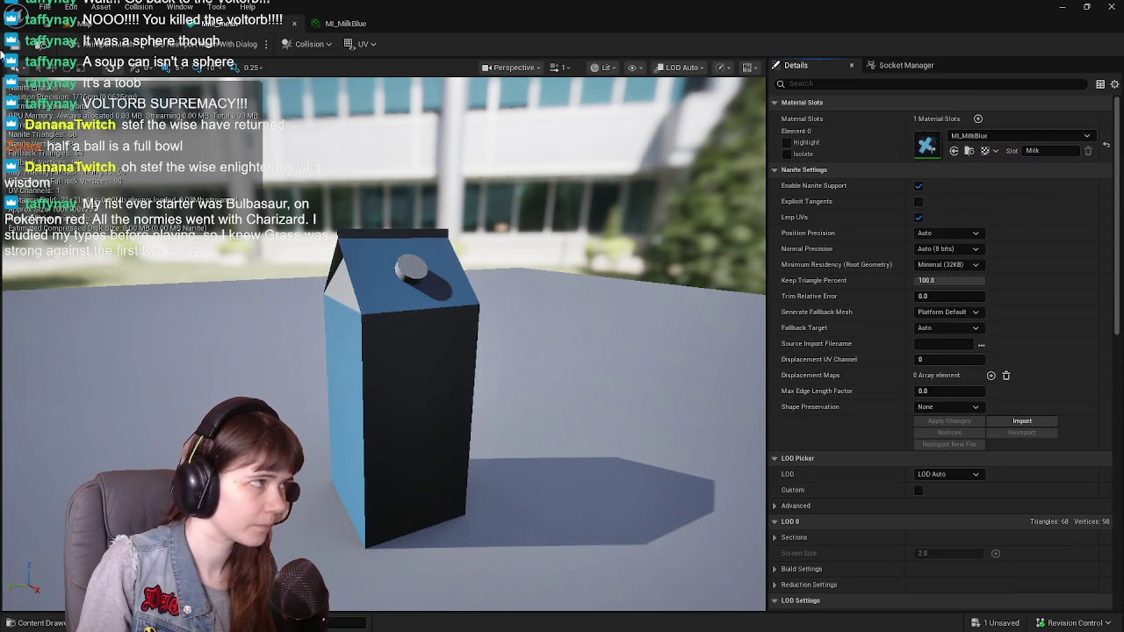
pyautogui.hotkey('ctrl', 'space')
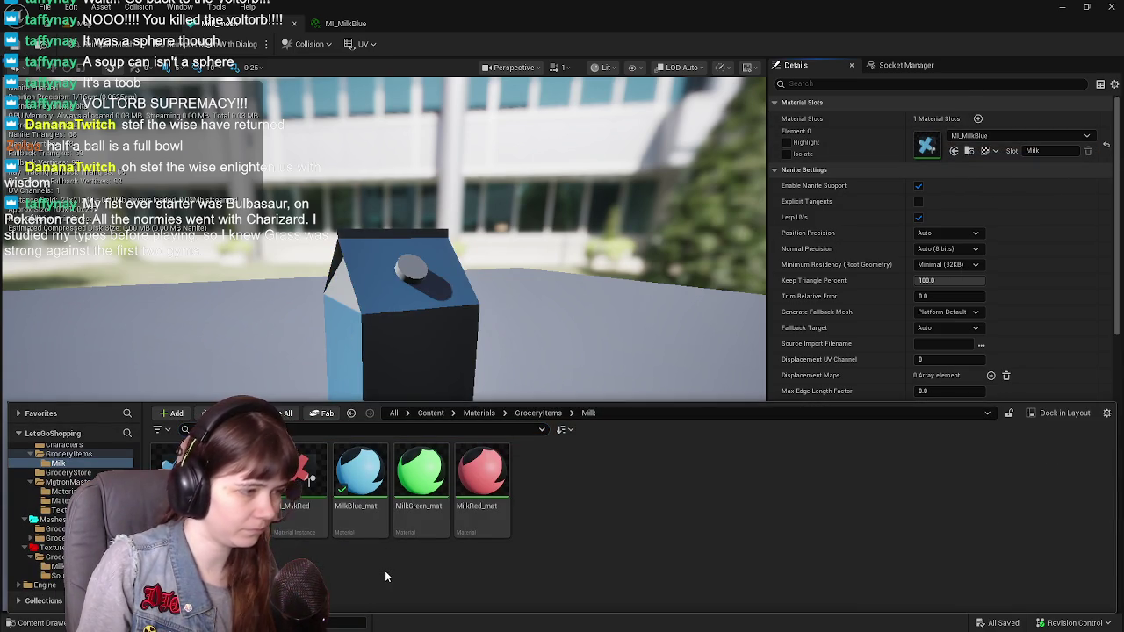
# Delete MilkBlue_mat from the Milk folder and dismiss the changed-on-disk notice
pyautogui.click(372, 532)
pyautogui.press('Delete')
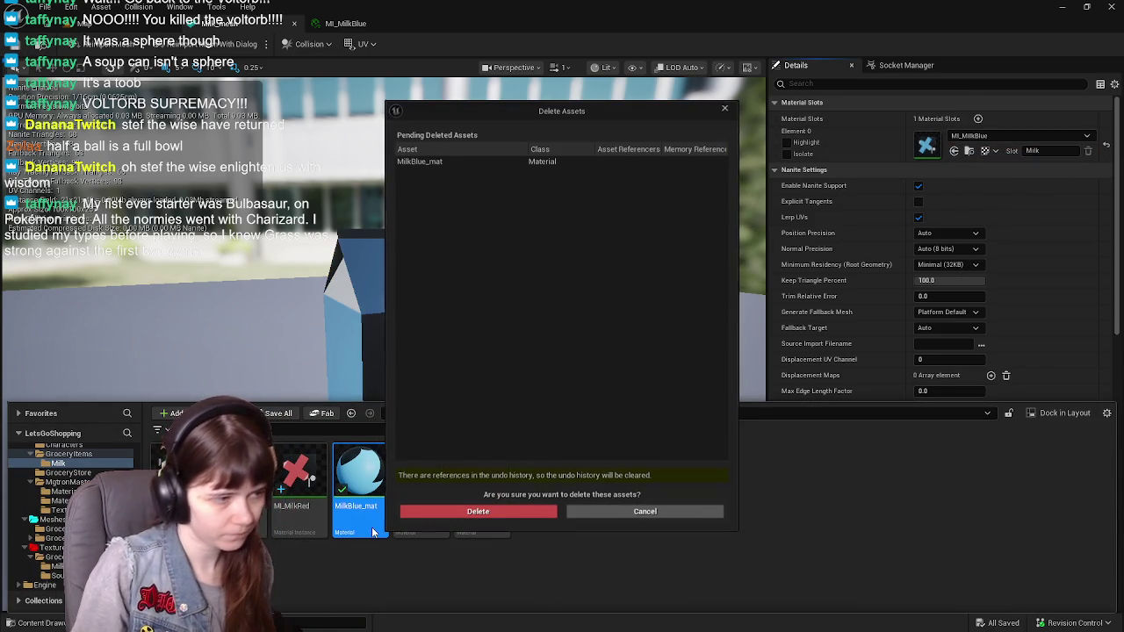
pyautogui.click(453, 513)
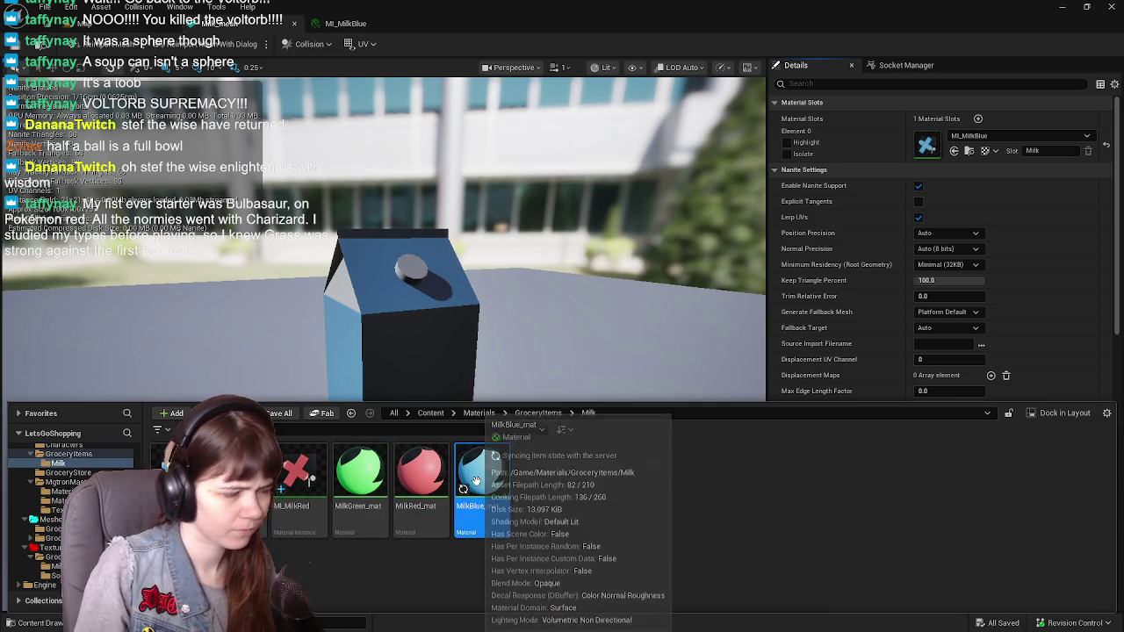
pyautogui.press('Delete')
pyautogui.click(522, 514)
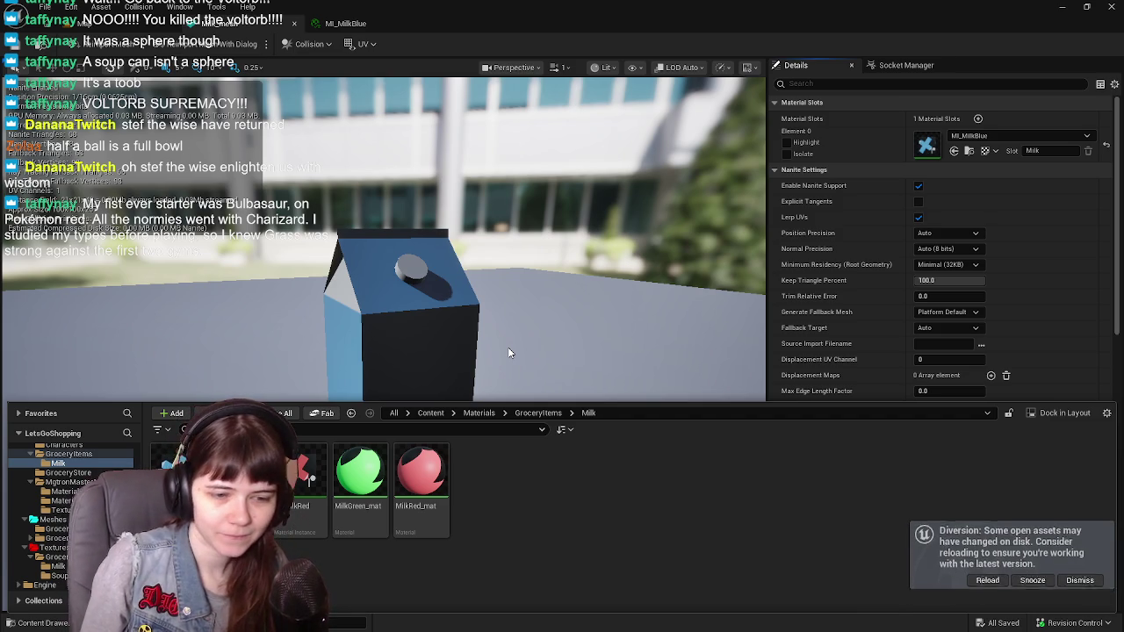
pyautogui.click(1037, 595)
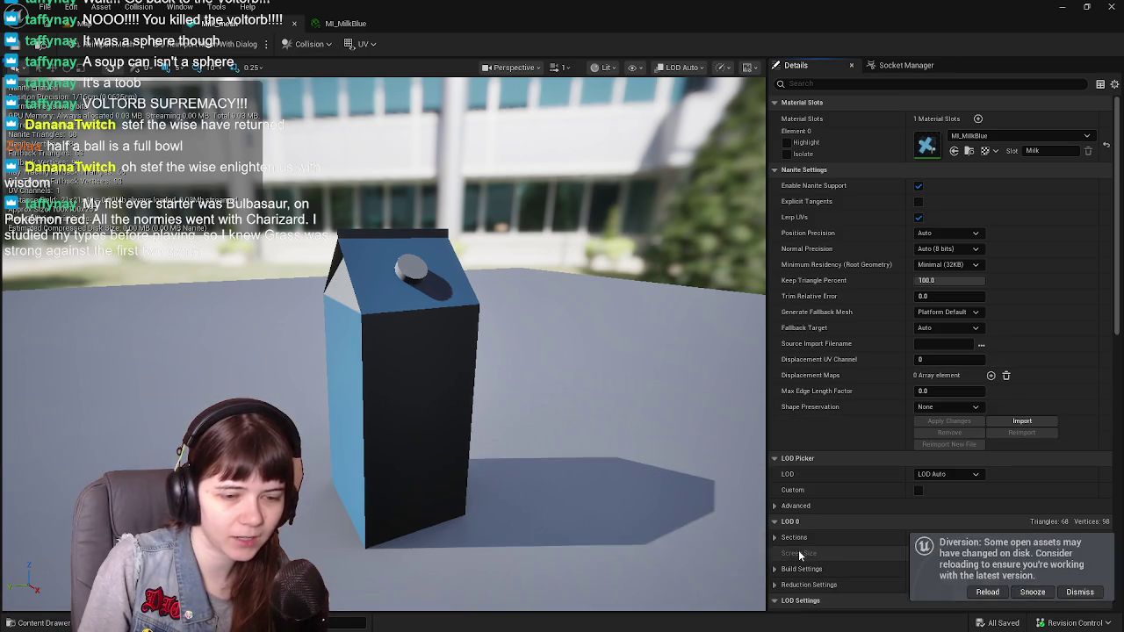
# Delete MilkGreen_mat and MilkRed_mat together and dismiss the notification
pyautogui.hotkey('ctrl', 'space')
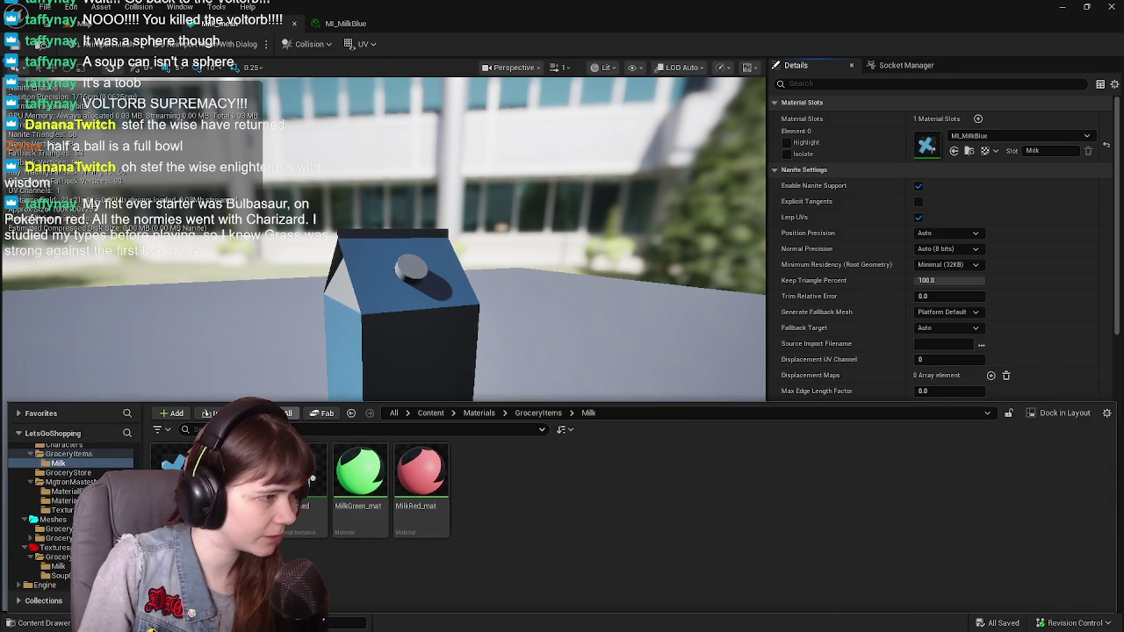
pyautogui.click(360, 478)
pyautogui.keyDown('ctrl'); pyautogui.click(421, 492); pyautogui.keyUp('ctrl')
pyautogui.press('Delete')
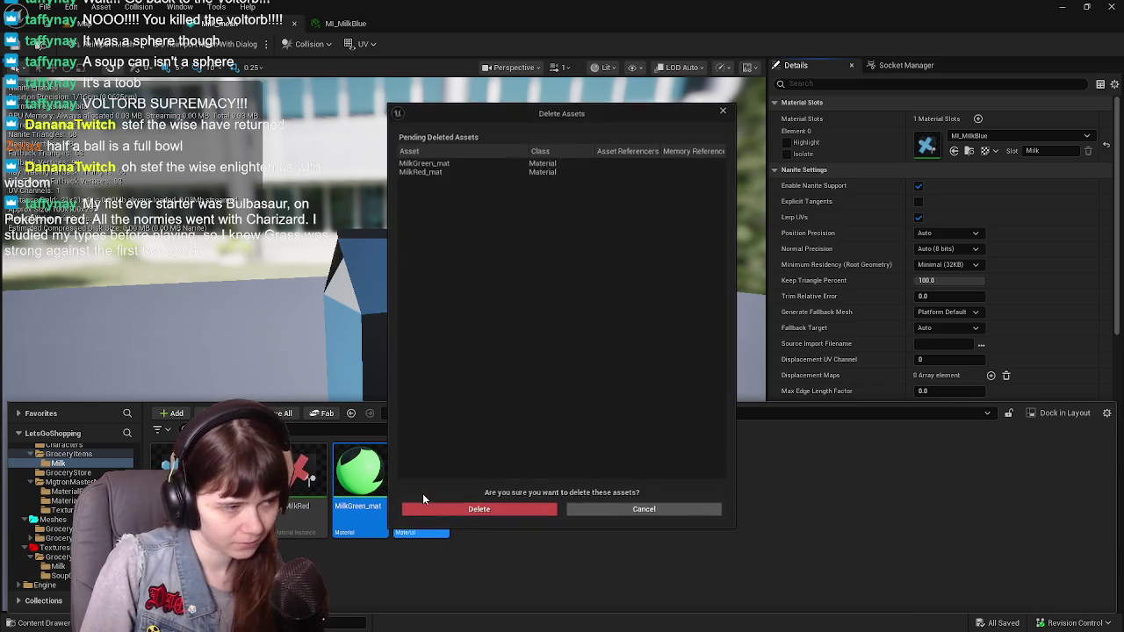
pyautogui.click(430, 511)
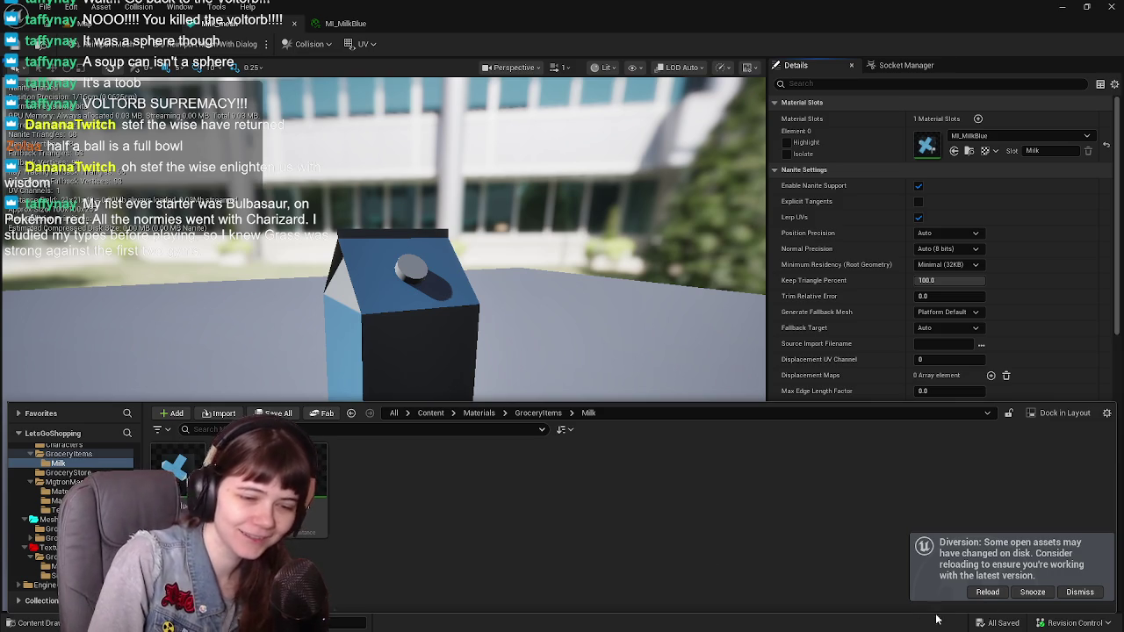
pyautogui.click(1035, 594)
# Close the MI_MilkBlue and mesh editors, glance at the level, and quit Unreal Editor
pyautogui.moveTo(500, 290); pyautogui.dragTo(528, 289)
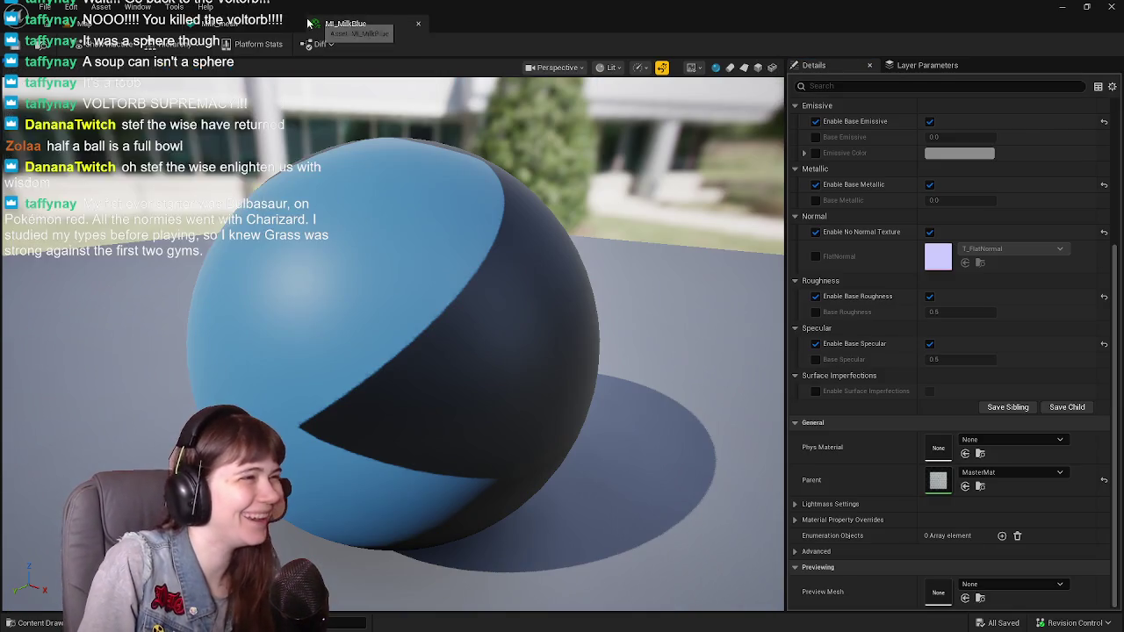
pyautogui.click(345, 23)
pyautogui.click(294, 23)
pyautogui.hotkey('ctrl', 'space')
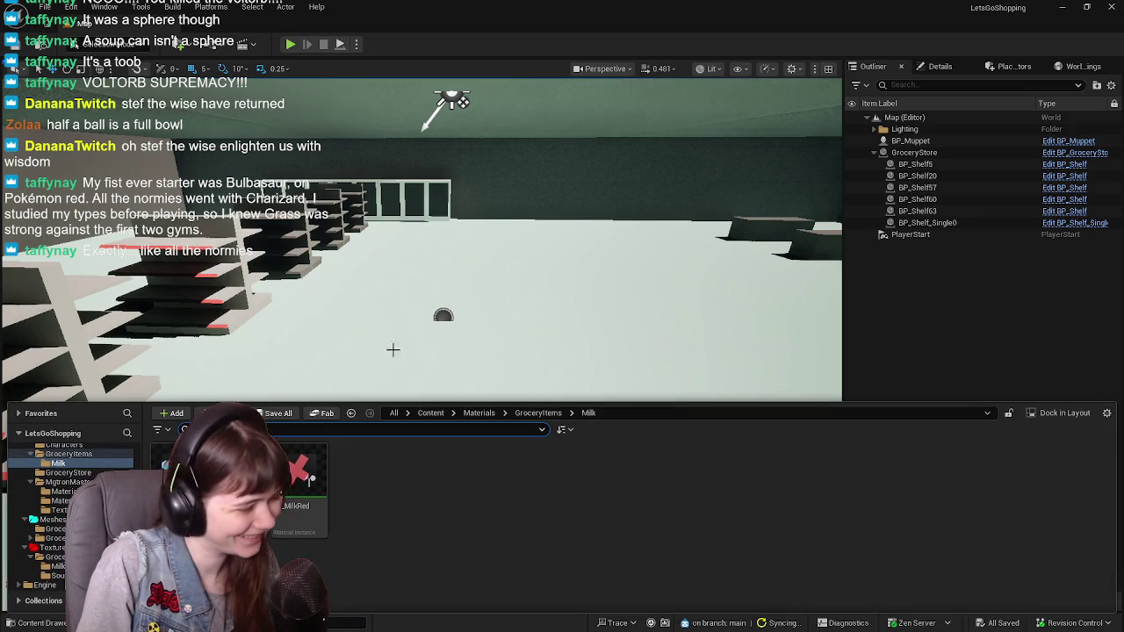
pyautogui.moveTo(387, 351); pyautogui.dragTo(386, 290, button='right')
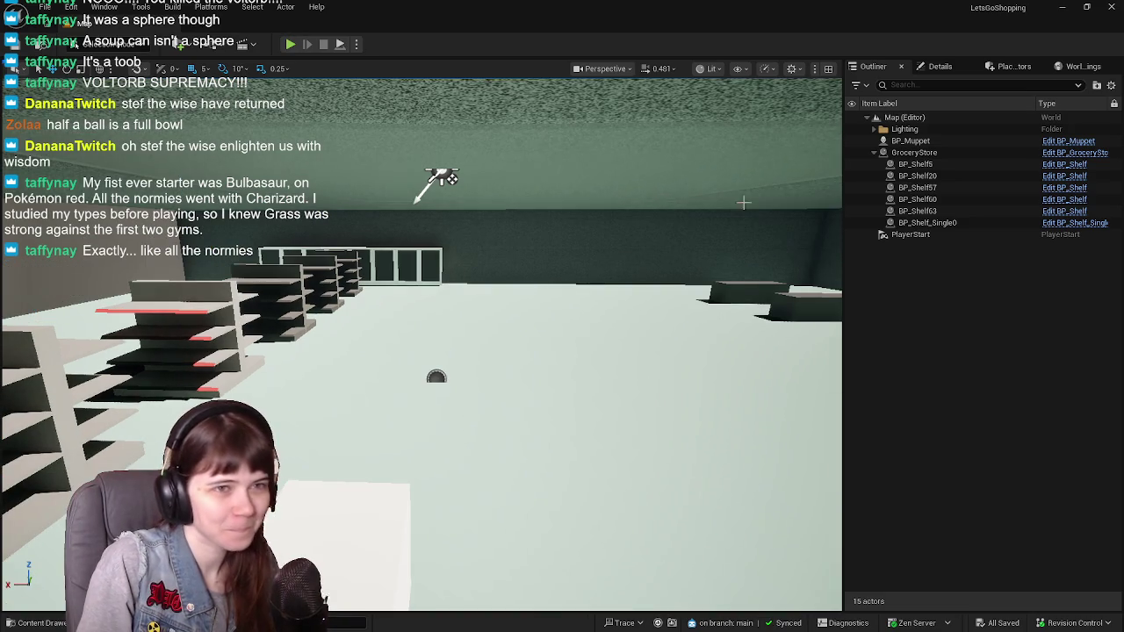
pyautogui.click(1110, 9)
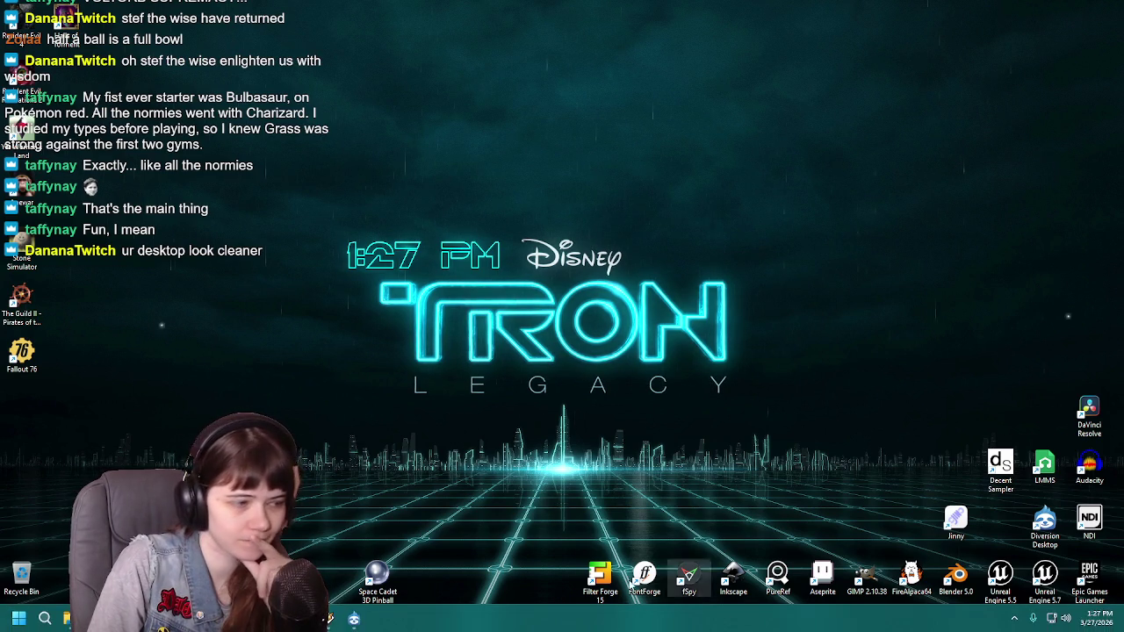
# Clear the desktop icon selection, then switch to Blender's WIP GroceryStore.blend and view the shelving
pyautogui.moveTo(142, 400)
pyautogui.mouseDown()
pyautogui.moveTo(11, 24)
pyautogui.moveTo(101, 422)
pyautogui.mouseUp()
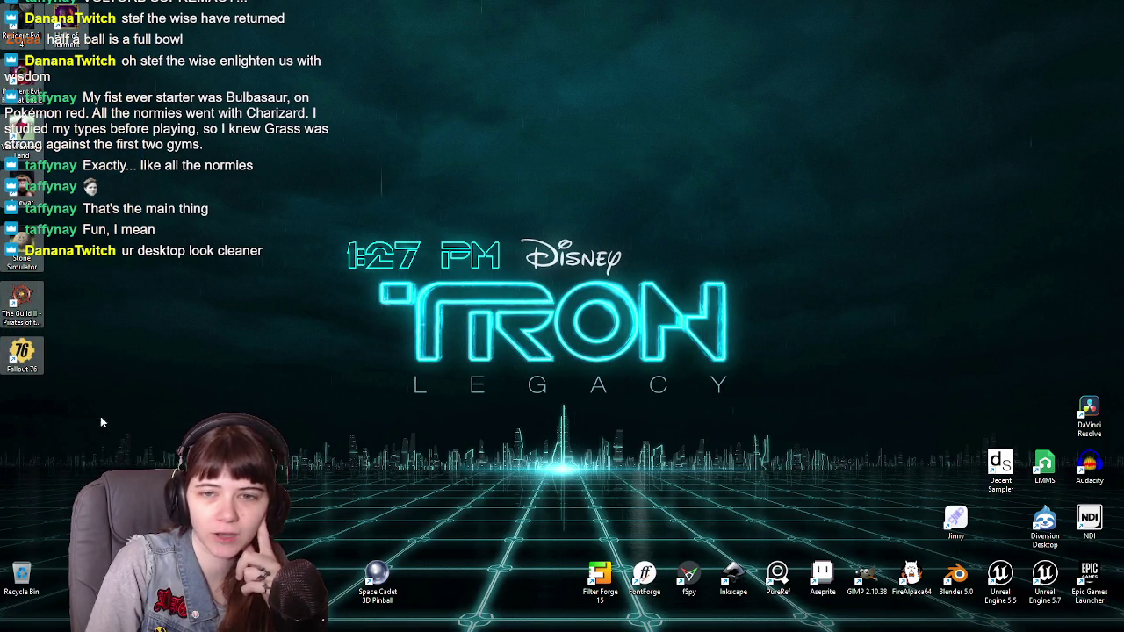
pyautogui.click(275, 154)
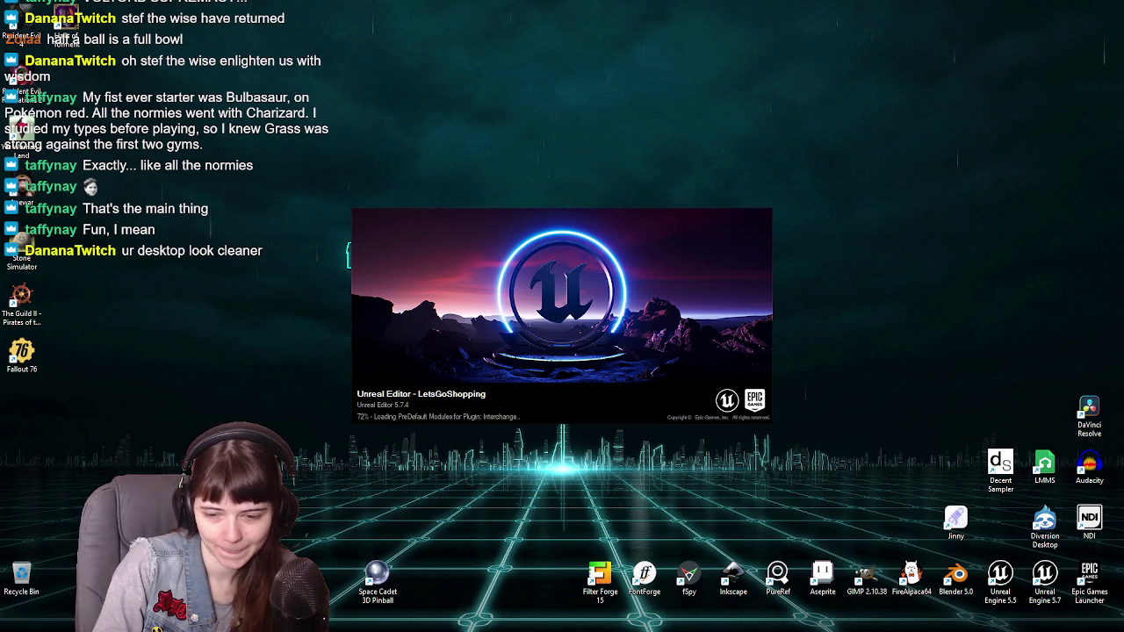
pyautogui.hotkey('alt', 'Tab')
pyautogui.moveTo(838, 425)
pyautogui.mouseDown(button='middle')
pyautogui.moveTo(445, 362)
pyautogui.moveTo(581, 364)
pyautogui.moveTo(367, 362)
pyautogui.moveTo(603, 371)
pyautogui.moveTo(300, 351)
pyautogui.moveTo(389, 336)
pyautogui.moveTo(577, 351)
pyautogui.moveTo(621, 367)
pyautogui.moveTo(391, 369)
pyautogui.moveTo(450, 356)
pyautogui.moveTo(568, 360)
pyautogui.mouseUp(button='middle')
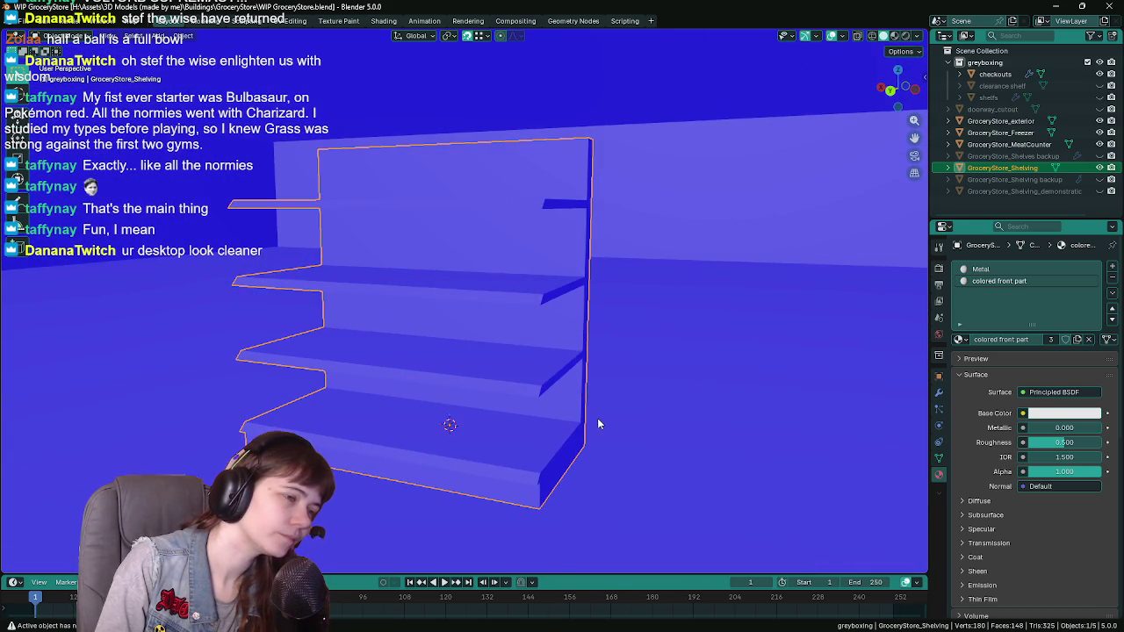
# Turn off the Face Orientation viewport overlay
pyautogui.scroll(-2, 597, 425)
pyautogui.click(842, 36)
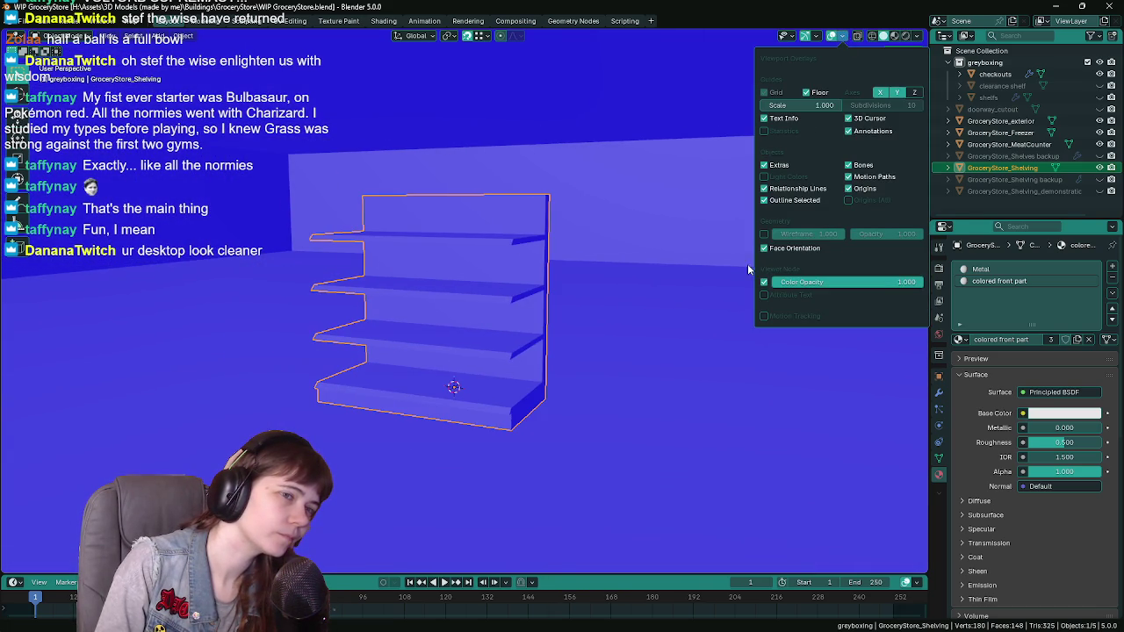
pyautogui.click(764, 248)
pyautogui.moveTo(583, 309)
pyautogui.mouseDown(button='middle')
pyautogui.moveTo(465, 320)
pyautogui.moveTo(604, 306)
pyautogui.moveTo(553, 312)
pyautogui.moveTo(561, 323)
pyautogui.mouseUp(button='middle')
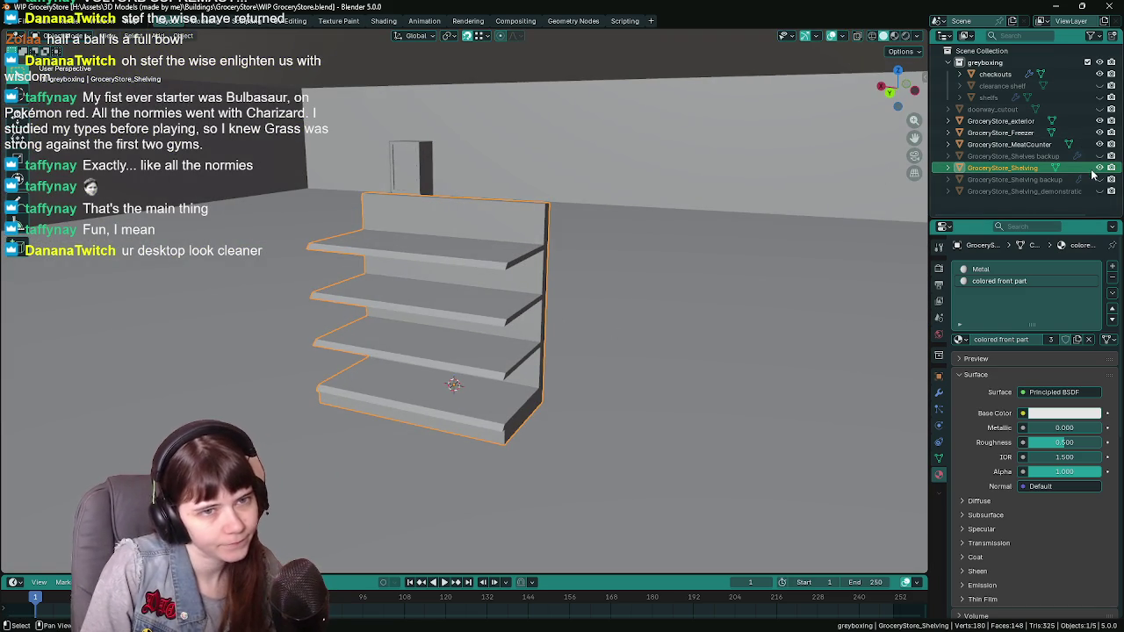
# Hide the shelving and select the front checkout box in Edit Mode, hiding the array copies
pyautogui.press('h')
pyautogui.moveTo(597, 274); pyautogui.dragTo(724, 288, button='middle')
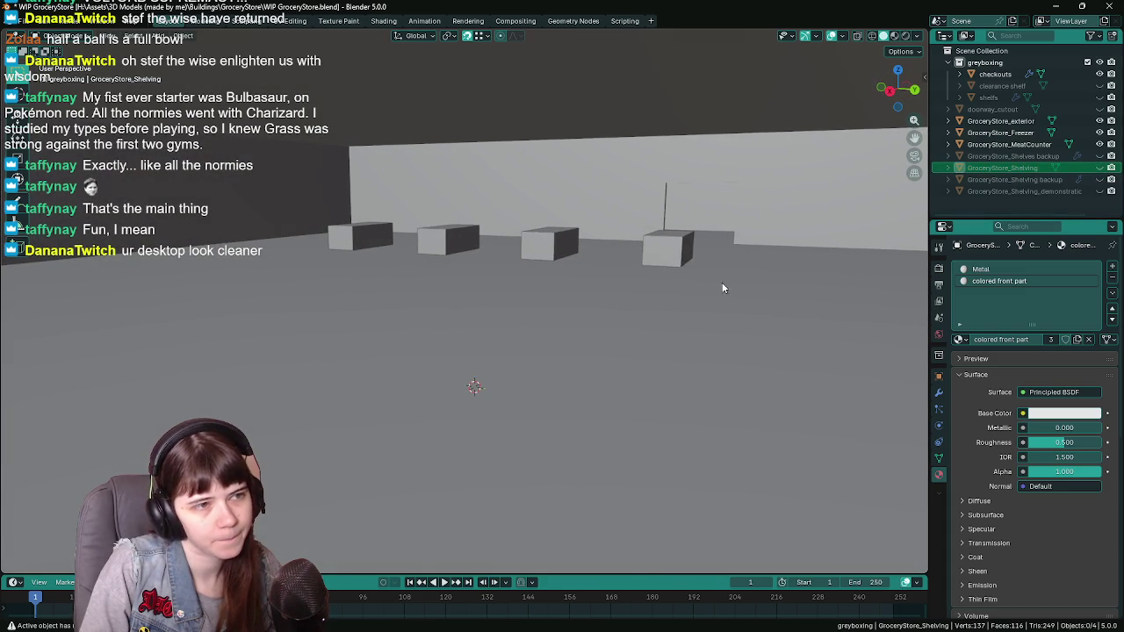
pyautogui.click(670, 259)
pyautogui.moveTo(670, 259)
pyautogui.mouseDown(button='middle')
pyautogui.moveTo(676, 339)
pyautogui.moveTo(565, 321)
pyautogui.moveTo(490, 346)
pyautogui.moveTo(546, 351)
pyautogui.mouseUp(button='middle')
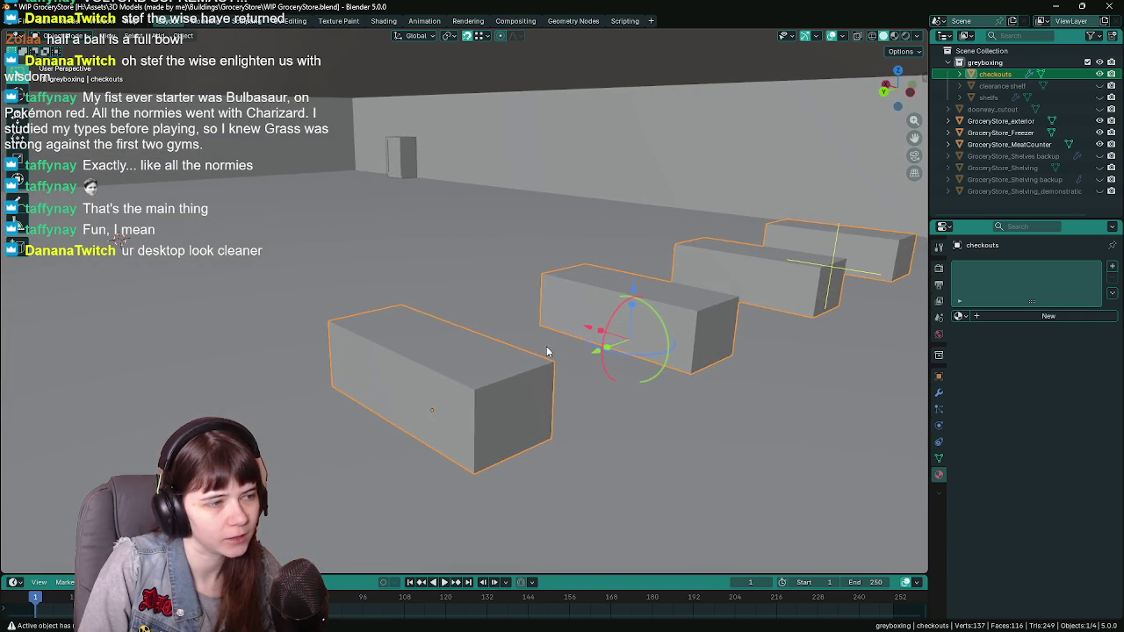
pyautogui.click(546, 351)
pyautogui.press('Tab')
pyautogui.click(938, 392)
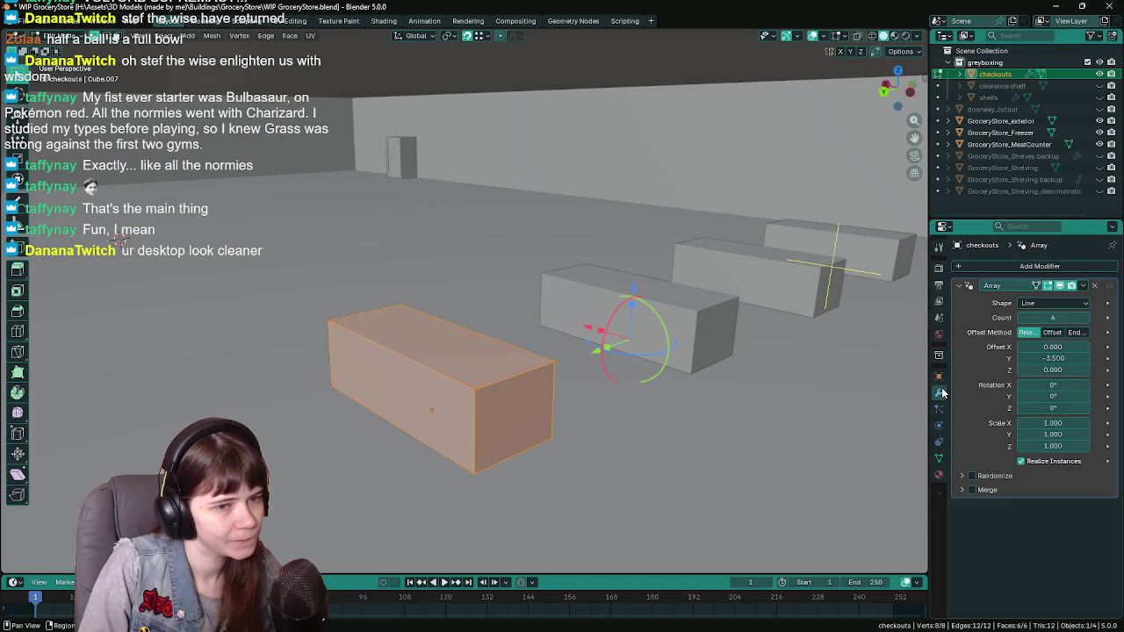
pyautogui.click(1048, 285)
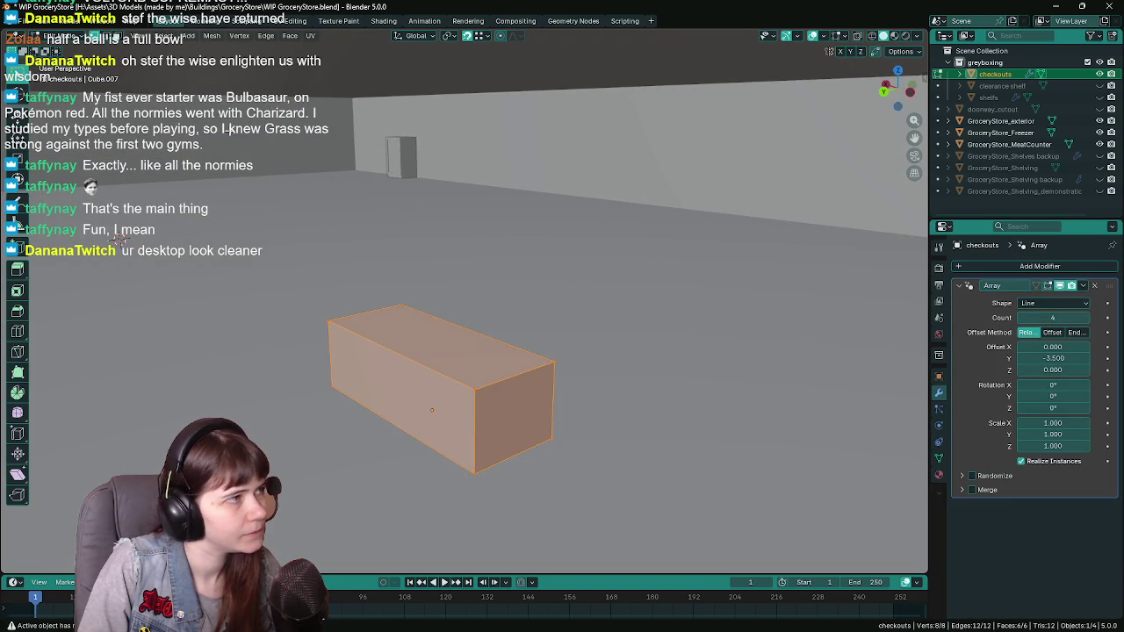
pyautogui.hotkey('ctrl', 's')
# Snap the 3D cursor to the front checkout box, return to Object Mode, and save
pyautogui.click(212, 36)
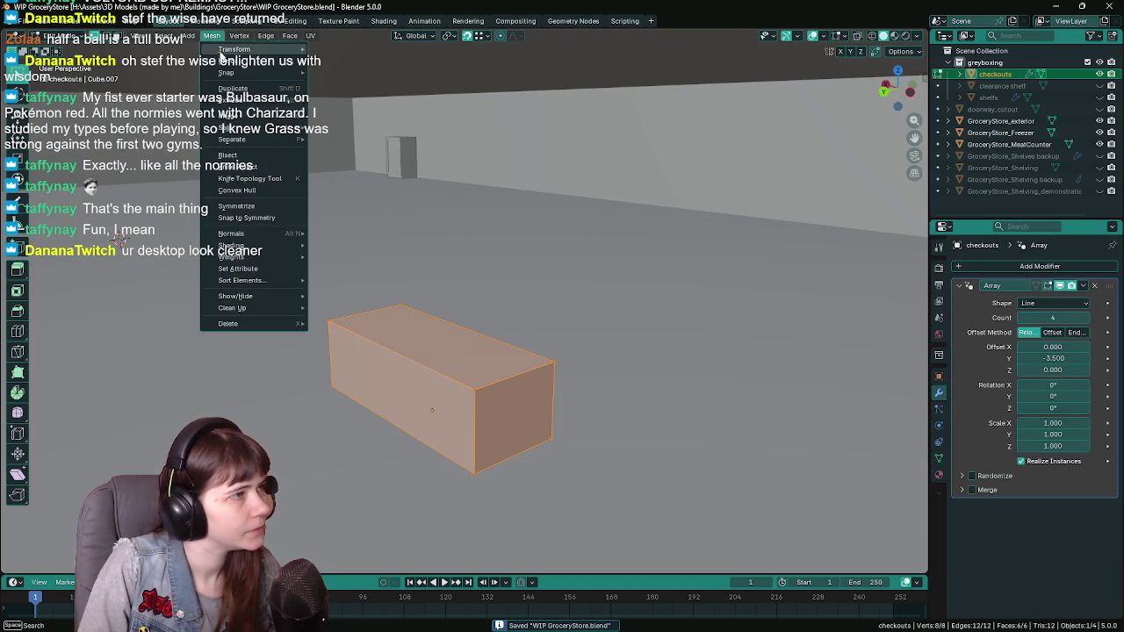
pyautogui.click(377, 123)
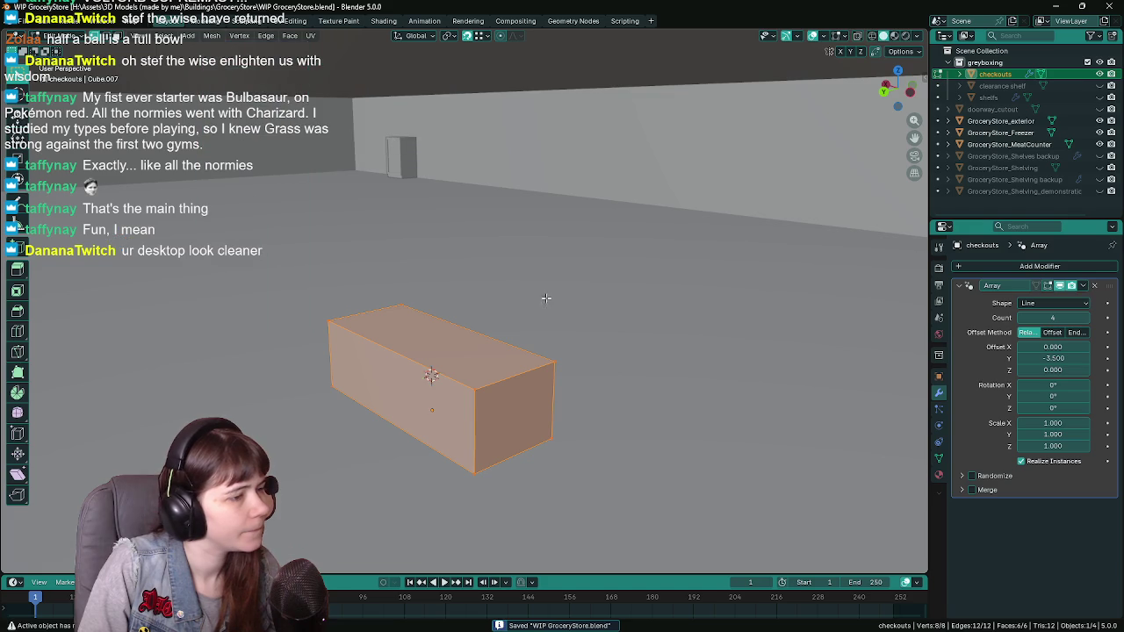
pyautogui.press('Tab')
pyautogui.moveTo(551, 296); pyautogui.dragTo(492, 281, button='middle')
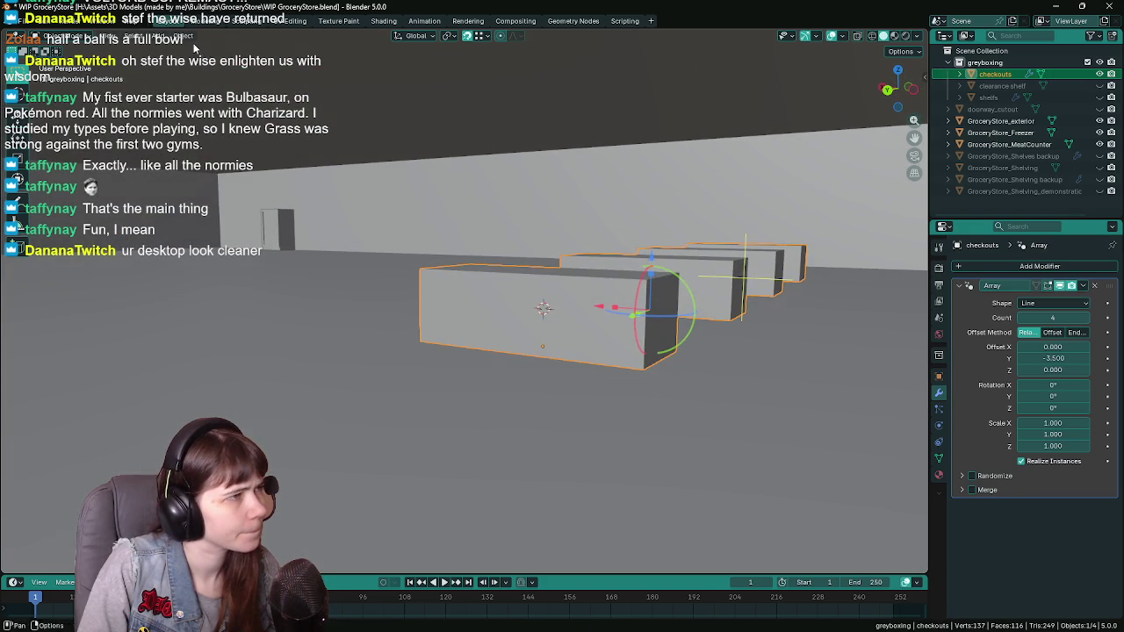
pyautogui.click(183, 36)
pyautogui.moveTo(197, 107)
pyautogui.click(360, 159)
pyautogui.hotkey('ctrl', 's')
pyautogui.moveTo(484, 217); pyautogui.dragTo(418, 223, button='middle')
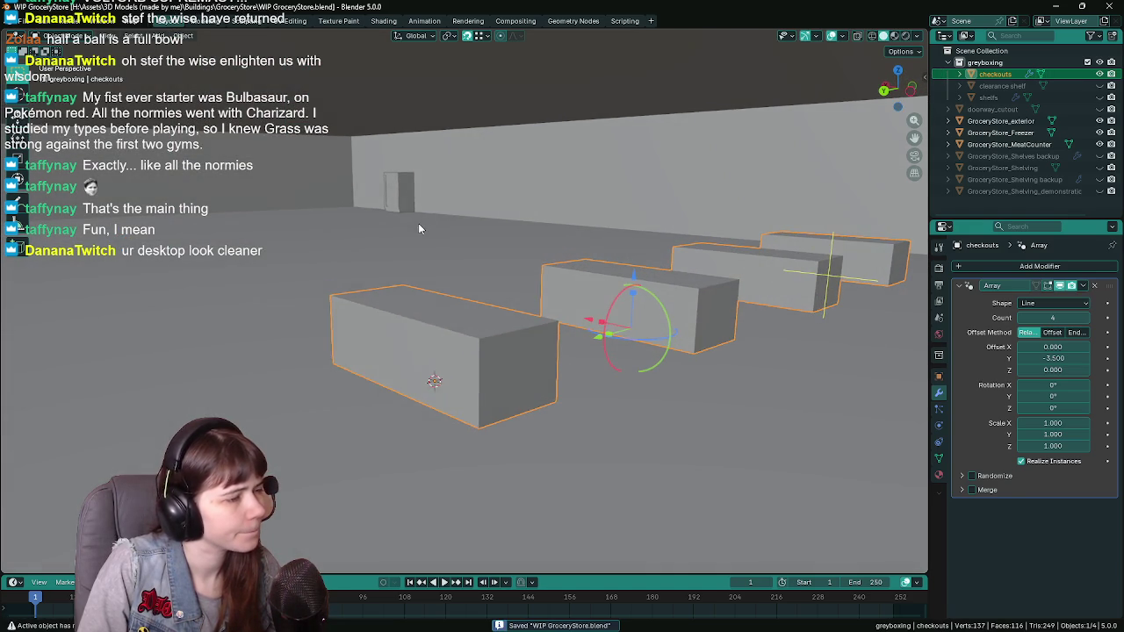
# Add a cube at the 3D cursor and name it GroceryStore_Checkout
pyautogui.hotkey('shift', 'a')
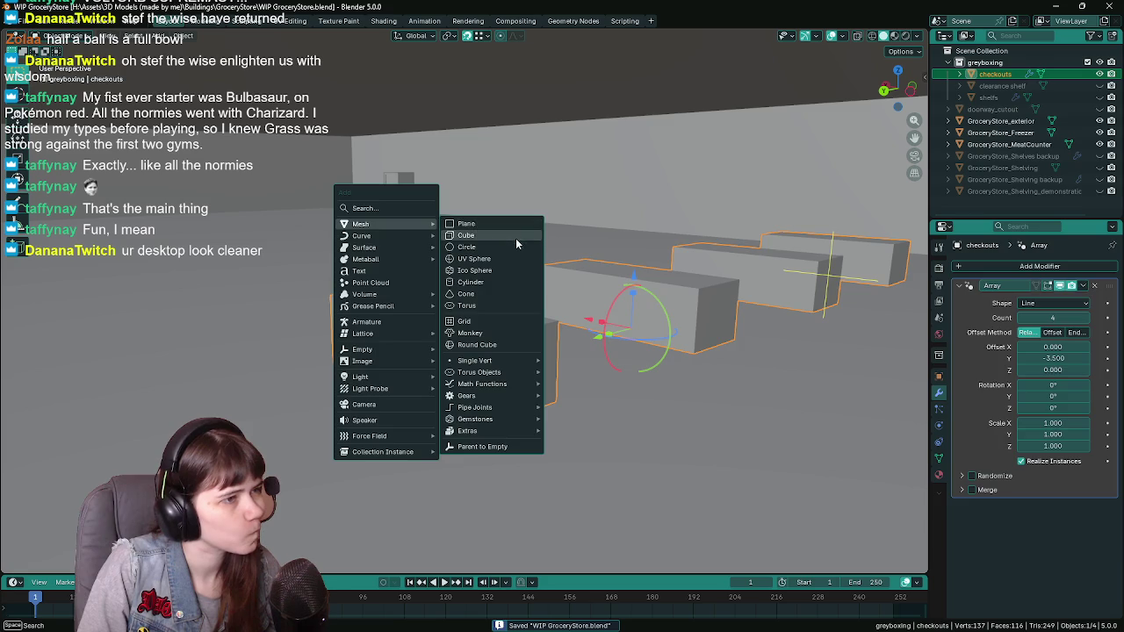
pyautogui.click(516, 238)
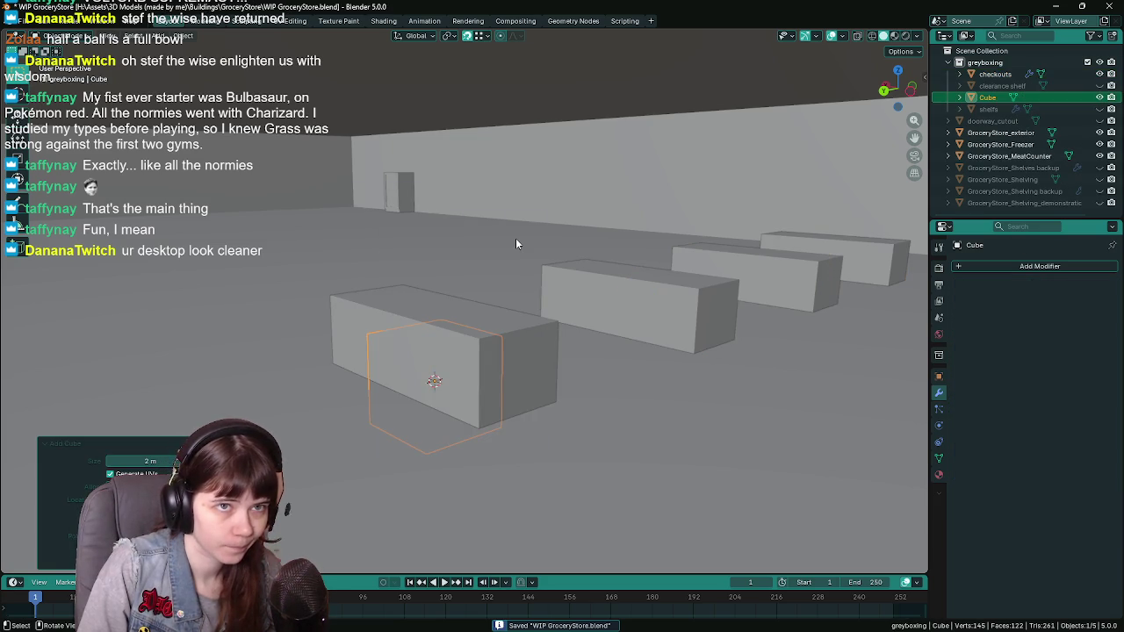
pyautogui.press('F2')
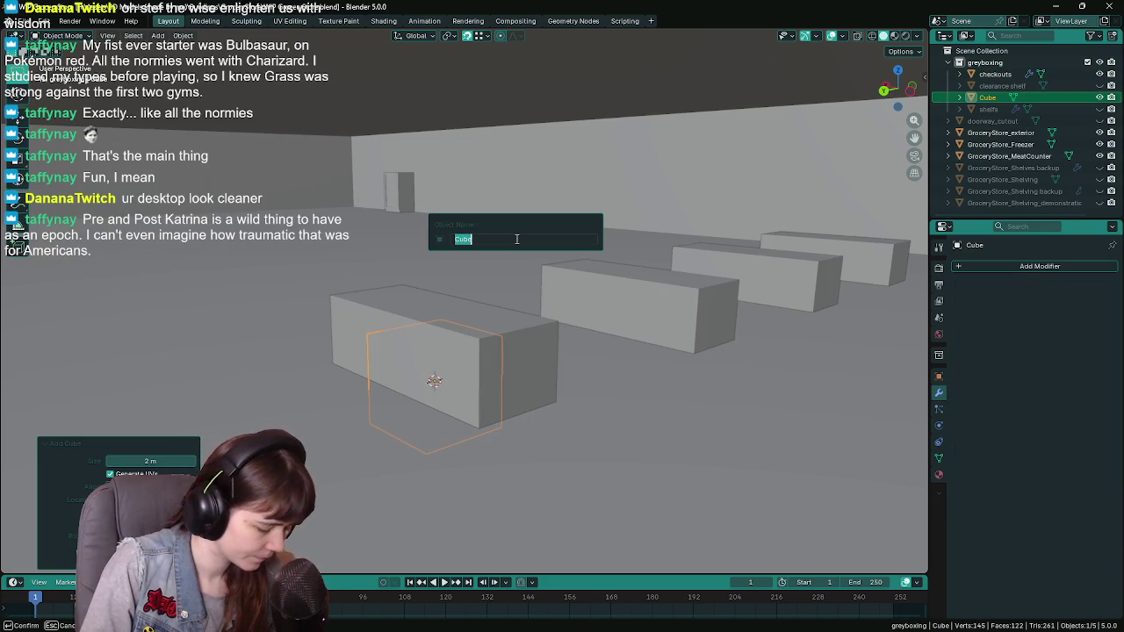
pyautogui.write('GroceryStore_Checkout')
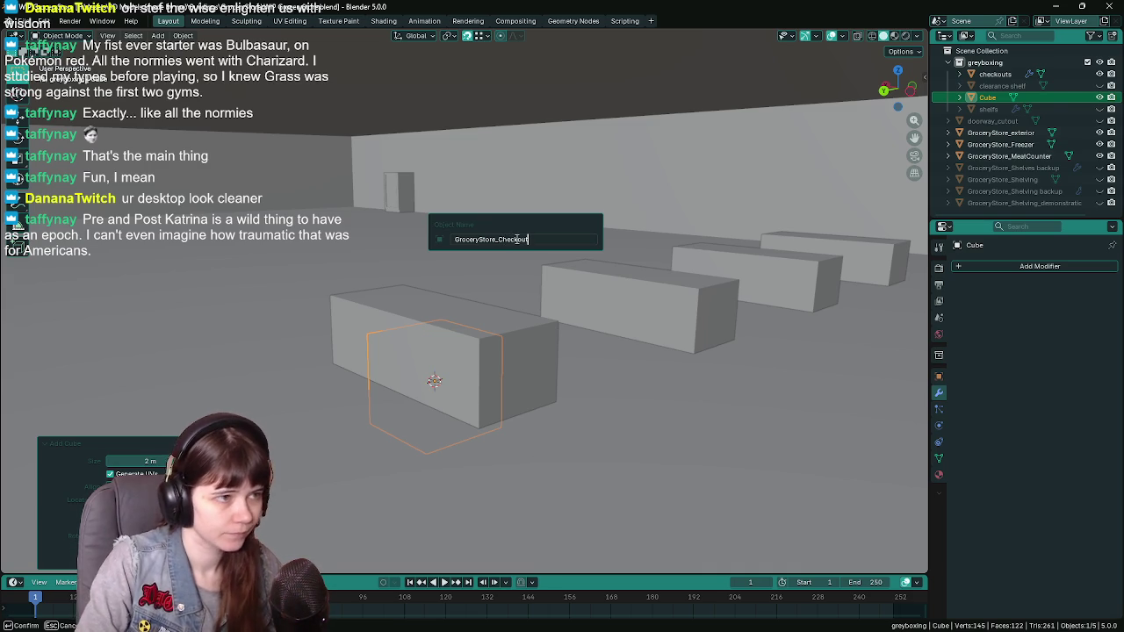
pyautogui.press('Return')
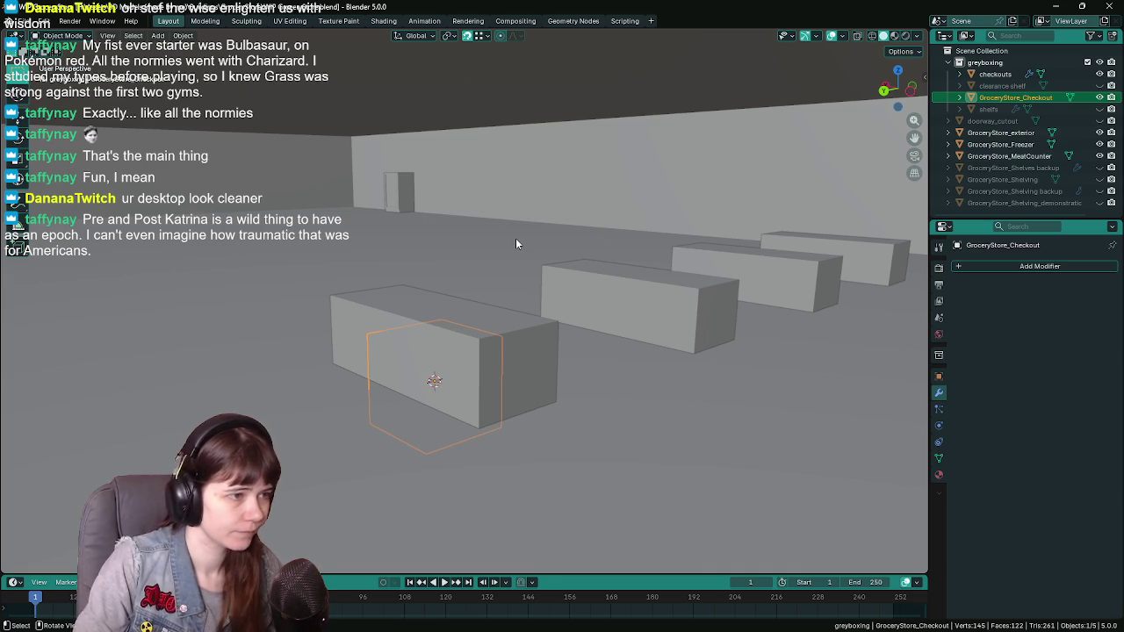
# Raise the GroceryStore_Checkout cube vertically along Z onto the counter
pyautogui.press('g')
pyautogui.press('Return')
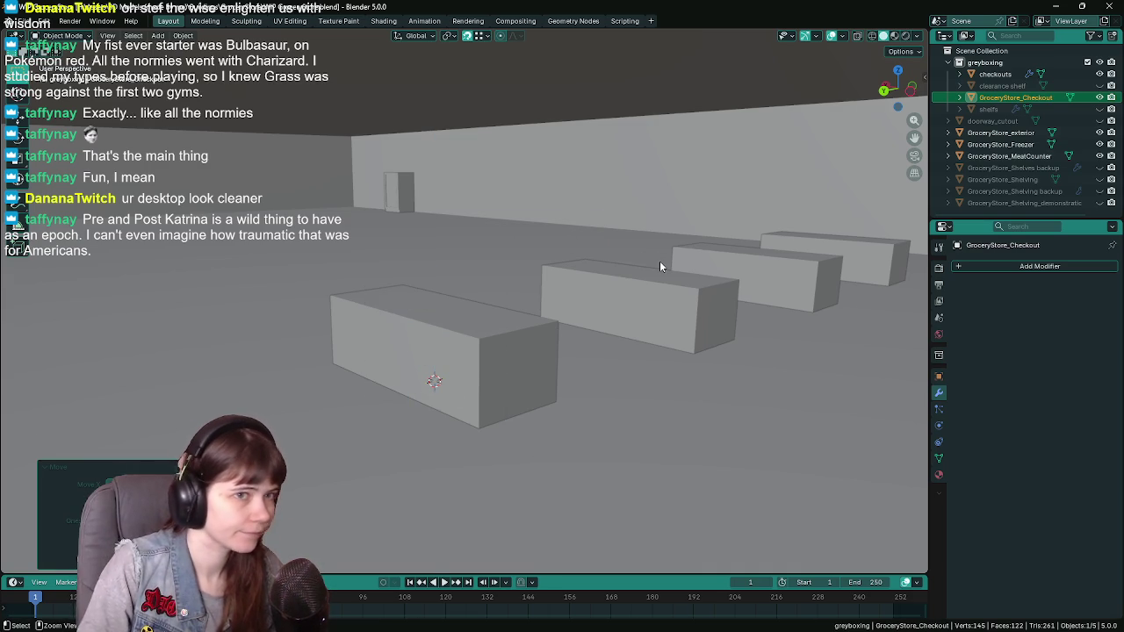
pyautogui.hotkey('ctrl', 'z')
pyautogui.press('g')
pyautogui.press('z')
pyautogui.click(659, 260)
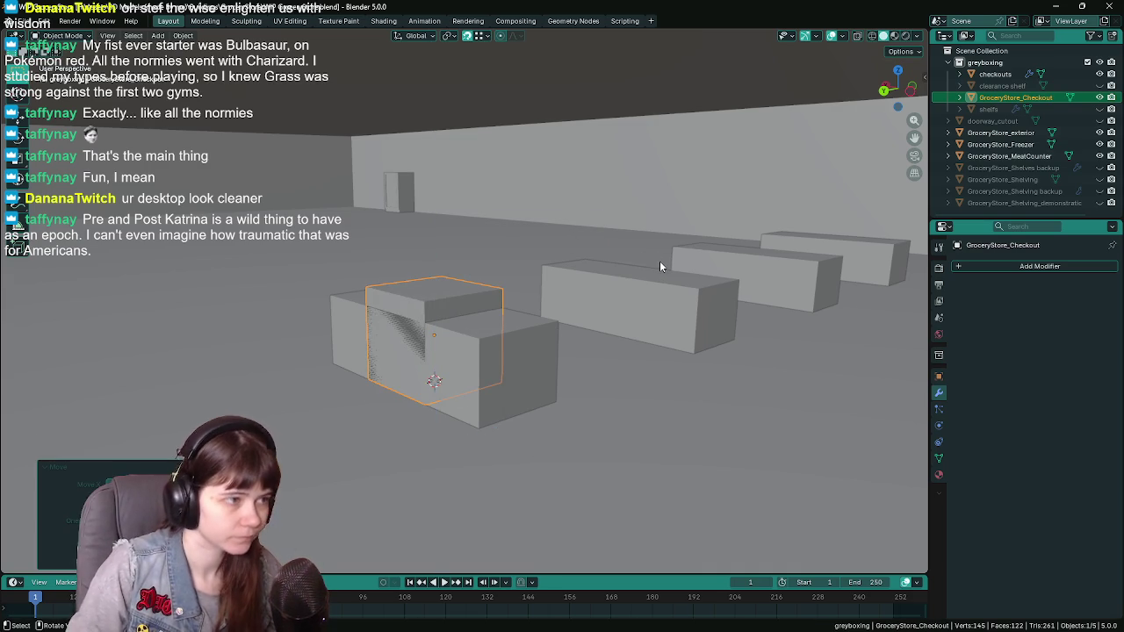
# Set the cube's origin to the 3D cursor, save, and scale it down along Z
pyautogui.click(182, 35)
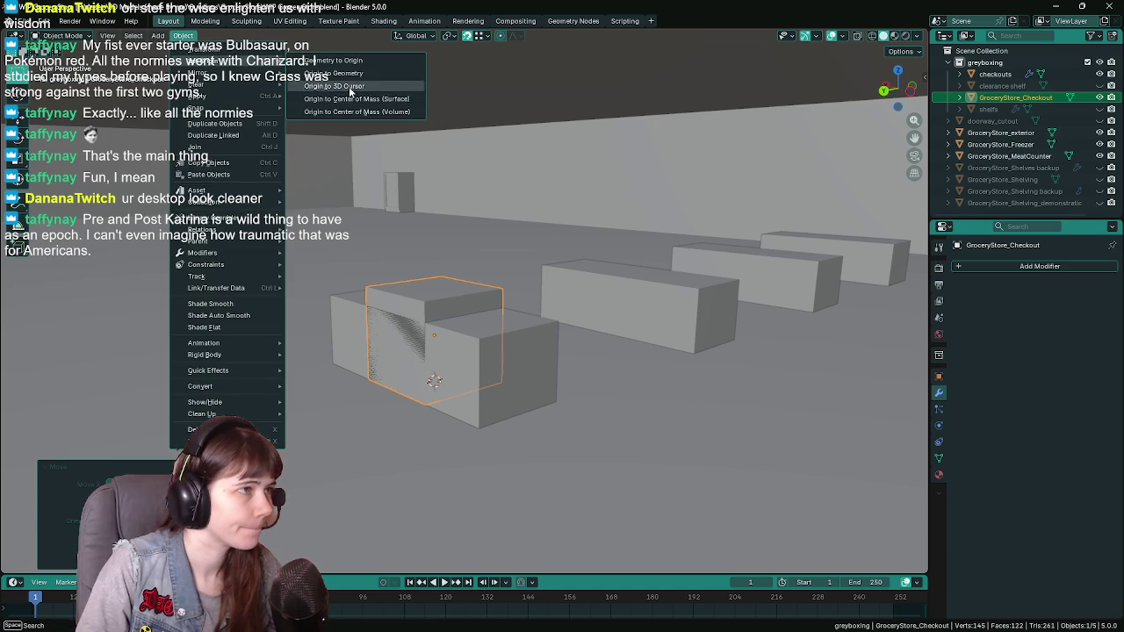
pyautogui.click(334, 85)
pyautogui.hotkey('ctrl', 's')
pyautogui.moveTo(516, 246)
pyautogui.mouseDown(button='middle')
pyautogui.moveTo(596, 276)
pyautogui.moveTo(542, 261)
pyautogui.mouseUp(button='middle')
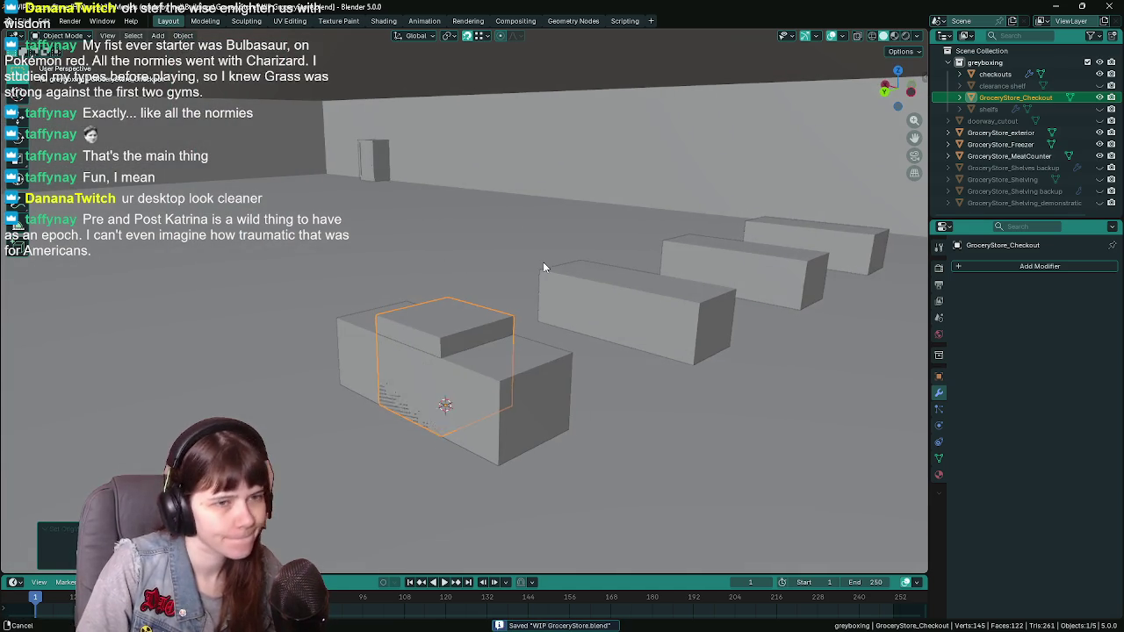
pyautogui.press('s')
pyautogui.press('z')
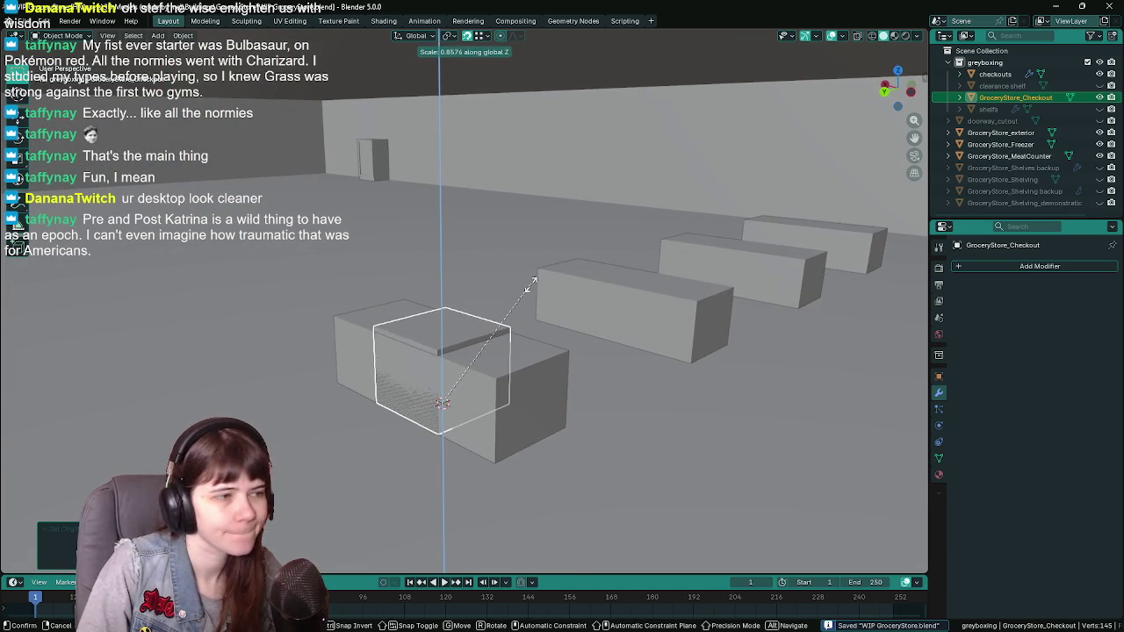
pyautogui.click(527, 288)
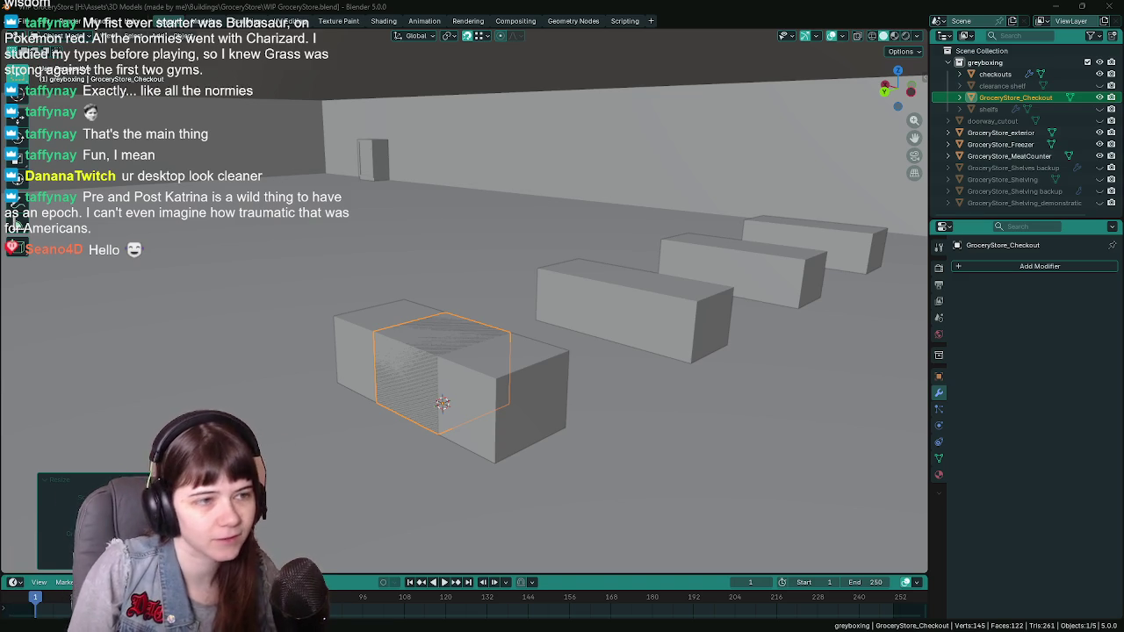
pyautogui.moveTo(676, 358)
pyautogui.mouseDown(button='middle')
pyautogui.moveTo(672, 372)
pyautogui.moveTo(593, 328)
pyautogui.moveTo(633, 329)
pyautogui.moveTo(601, 329)
pyautogui.moveTo(593, 318)
pyautogui.mouseUp(button='middle')
# Slide GroceryStore_Checkout 1.512 m along X to the counter's end and save
pyautogui.hotkey('ctrl', 's')
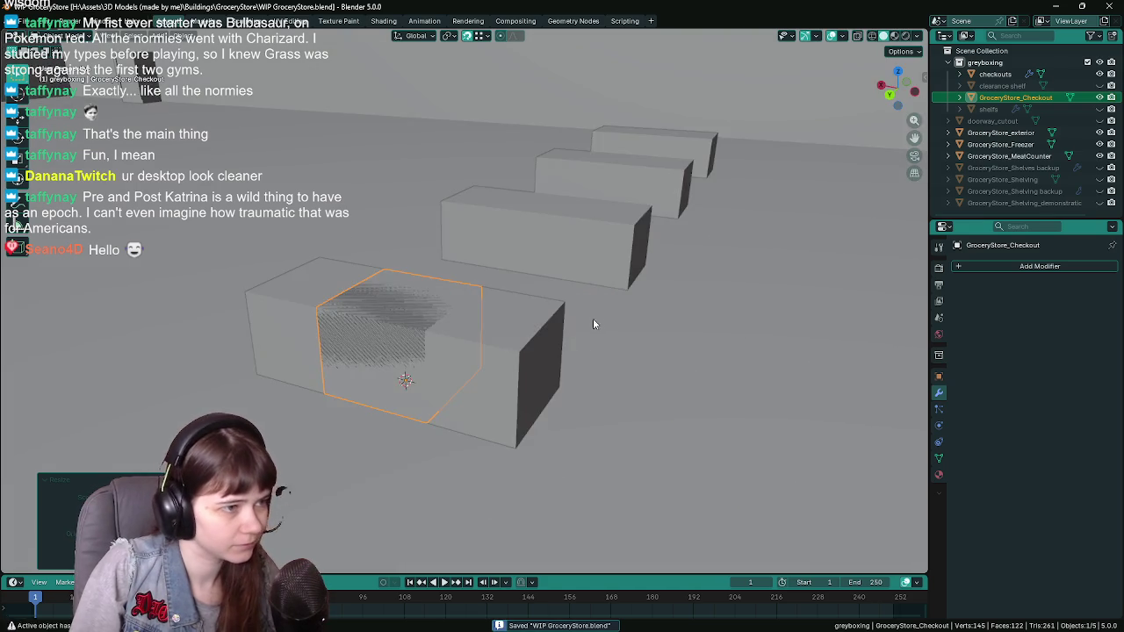
pyautogui.press('s')
pyautogui.press('x')
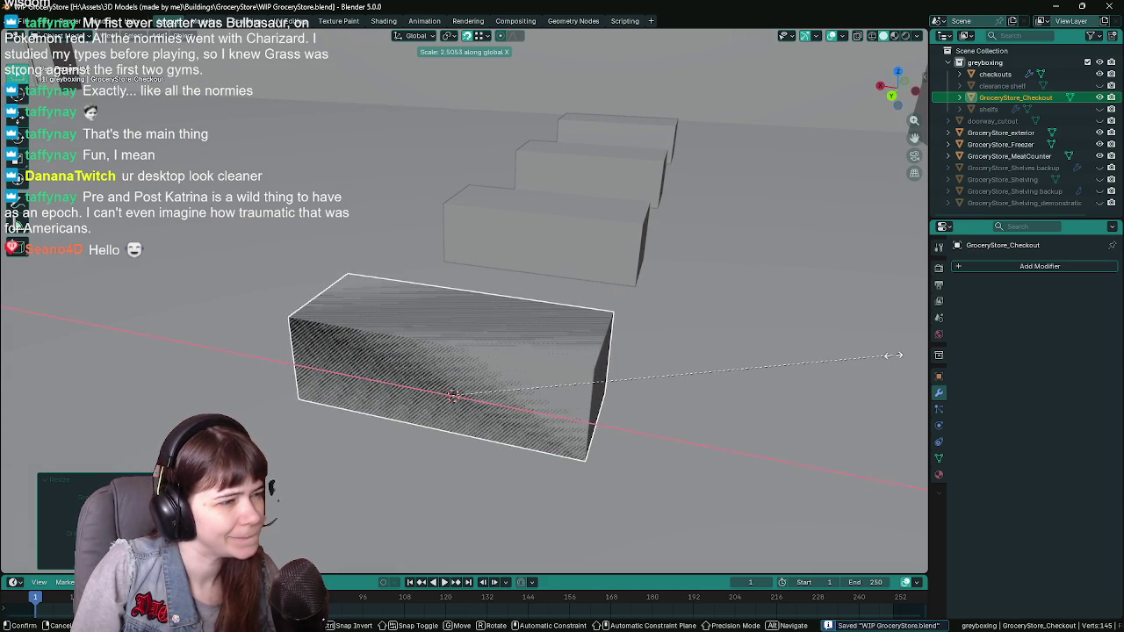
pyautogui.press('Escape')
pyautogui.moveTo(757, 376)
pyautogui.mouseDown(button='middle')
pyautogui.moveTo(665, 391)
pyautogui.moveTo(550, 351)
pyautogui.mouseUp(button='middle')
pyautogui.press('g')
pyautogui.press('x')
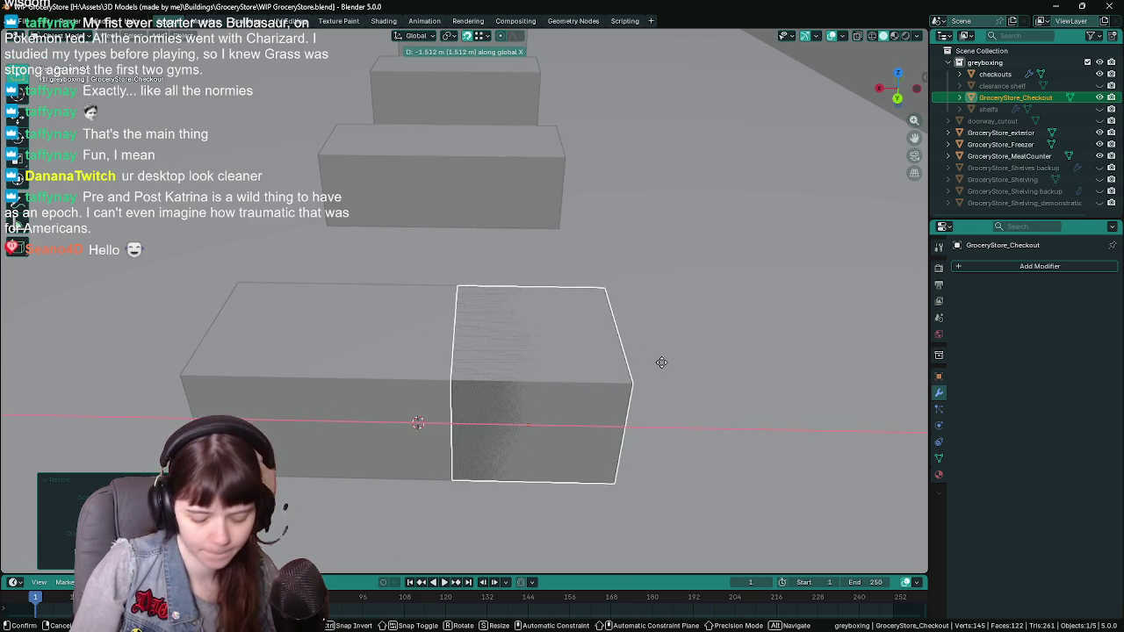
pyautogui.click(661, 361)
pyautogui.hotkey('ctrl', 's')
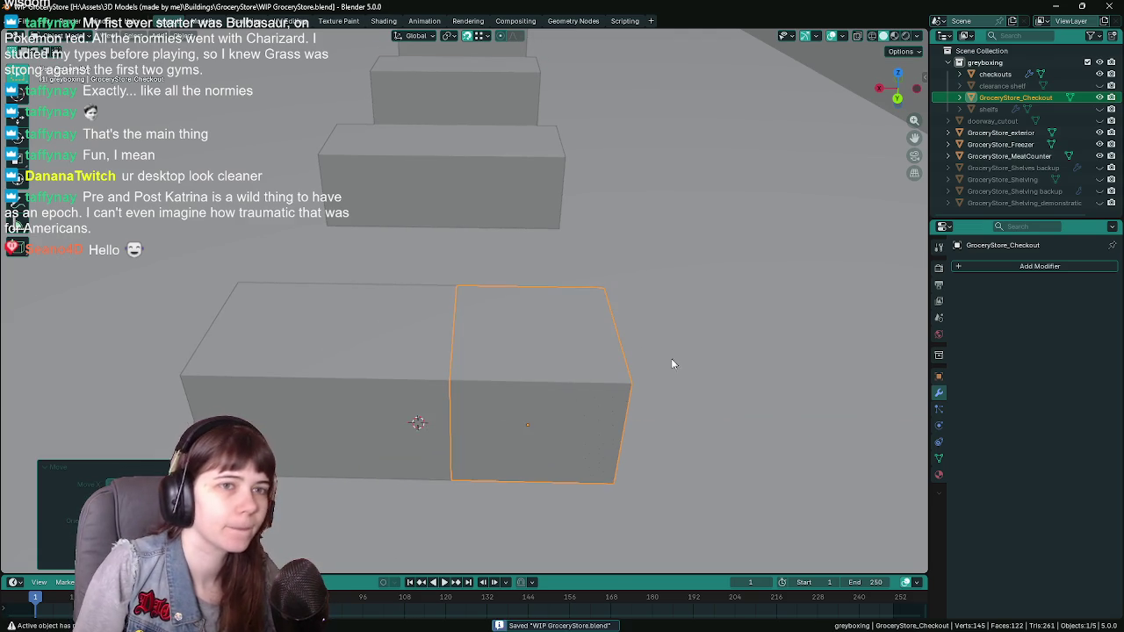
# Move GroceryStore_Checkout out of the greyboxing collection into the Scene Collection
pyautogui.click(1099, 75)
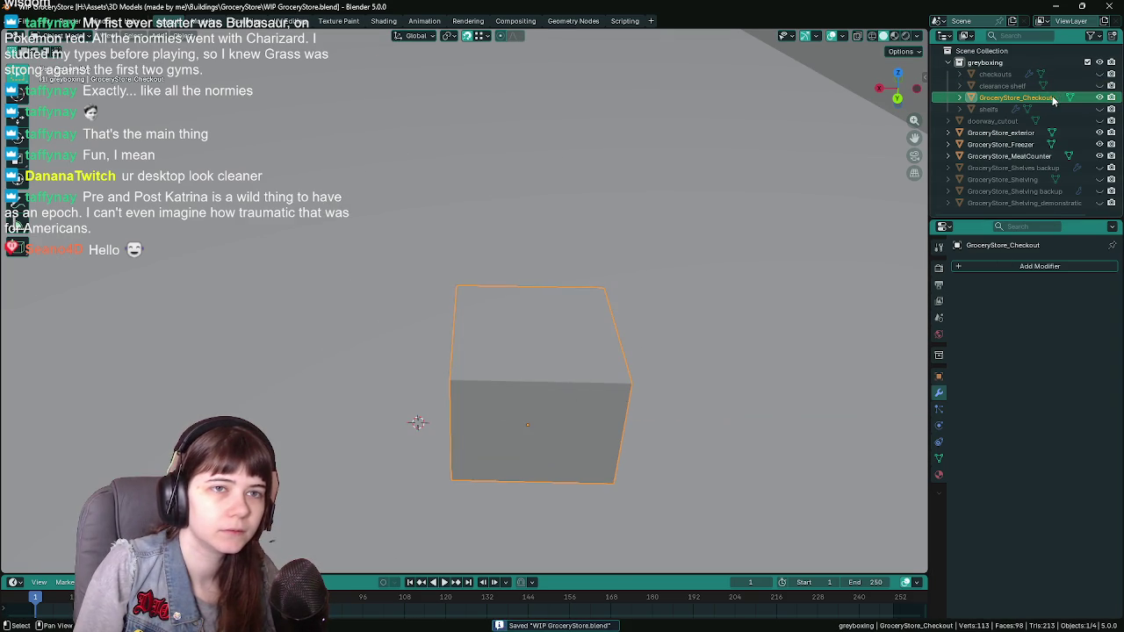
pyautogui.moveTo(1054, 101); pyautogui.dragTo(985, 62)
pyautogui.moveTo(837, 270)
pyautogui.mouseDown(button='middle')
pyautogui.moveTo(693, 278)
pyautogui.moveTo(703, 267)
pyautogui.mouseUp(button='middle')
pyautogui.click(1098, 74)
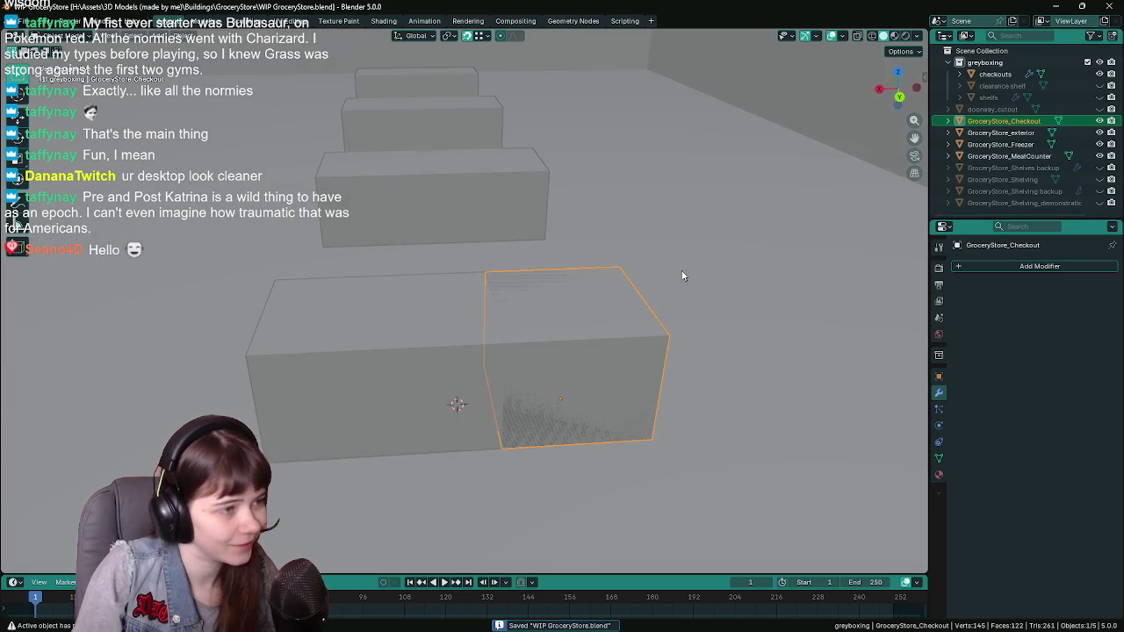
# Extrude the checkout's left end face roughly 3 m, giving a 16-vertex, 14-face box
pyautogui.moveTo(682, 275); pyautogui.dragTo(716, 273, button='middle')
pyautogui.press('Tab')
pyautogui.hotkey('ctrl', 'r')
pyautogui.click(538, 316)
pyautogui.rightClick(528, 337)
pyautogui.hotkey('ctrl', 'r')
pyautogui.click(633, 332)
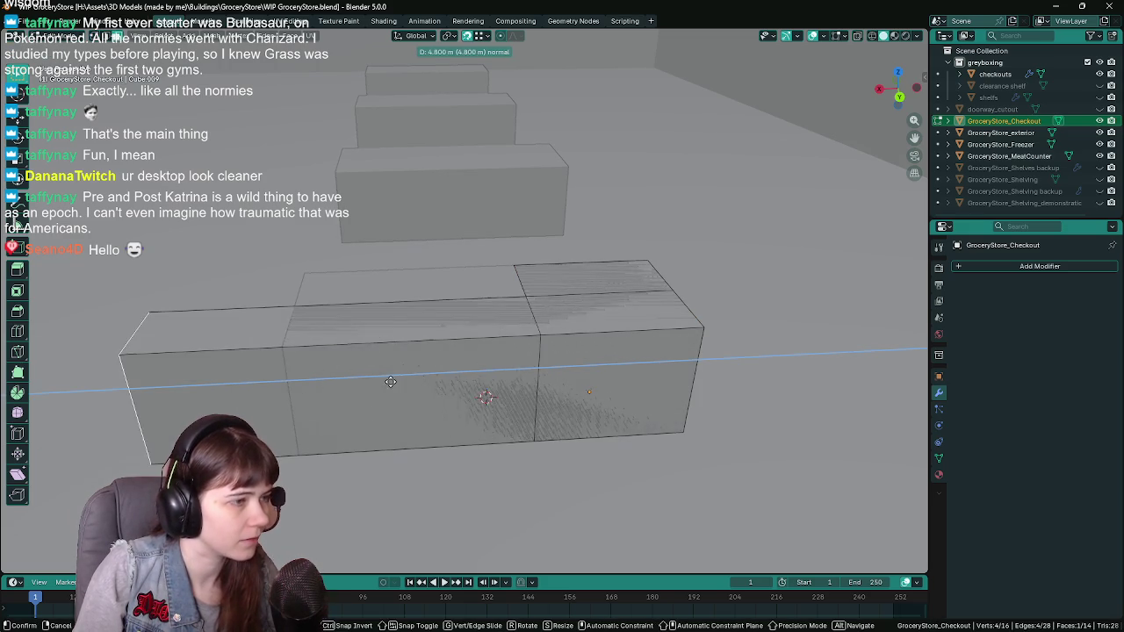
pyautogui.click(540, 521)
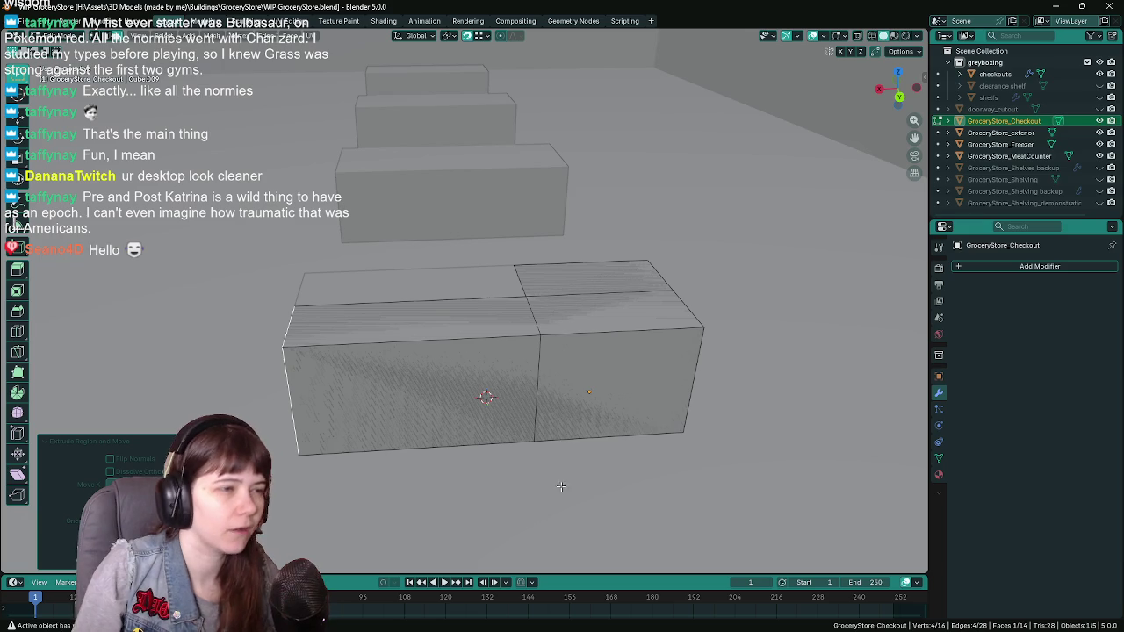
pyautogui.moveTo(566, 428); pyautogui.dragTo(587, 429, button='middle')
pyautogui.moveTo(650, 471); pyautogui.dragTo(632, 471, button='middle')
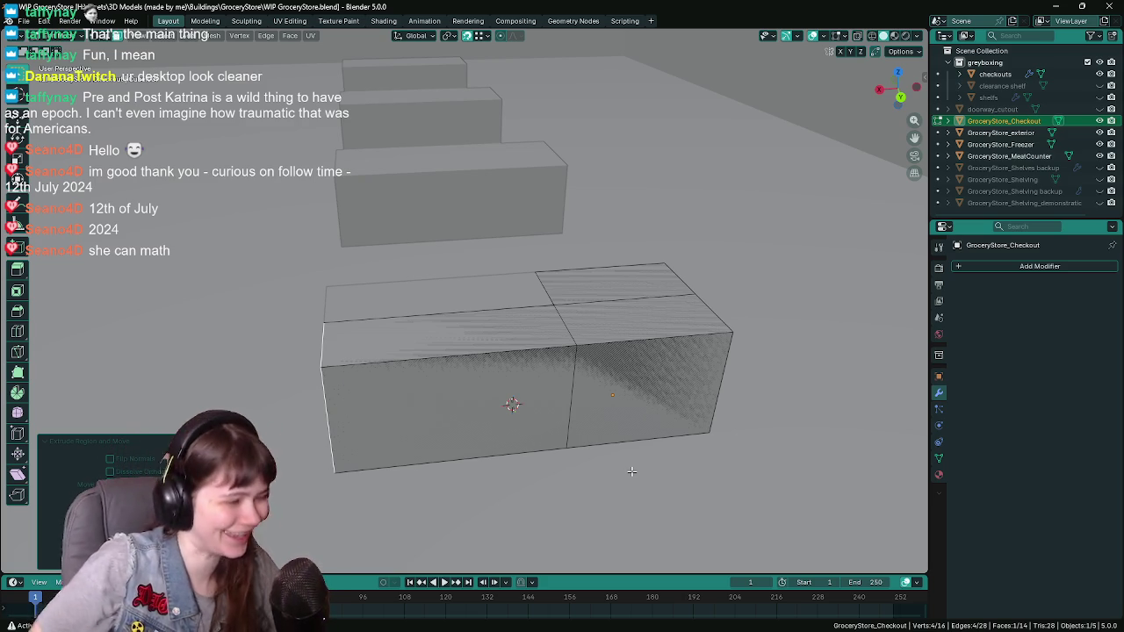
# Return to Object Mode, isolate the checkout counter, collapse the greyboxing collection, and save
pyautogui.press('Tab')
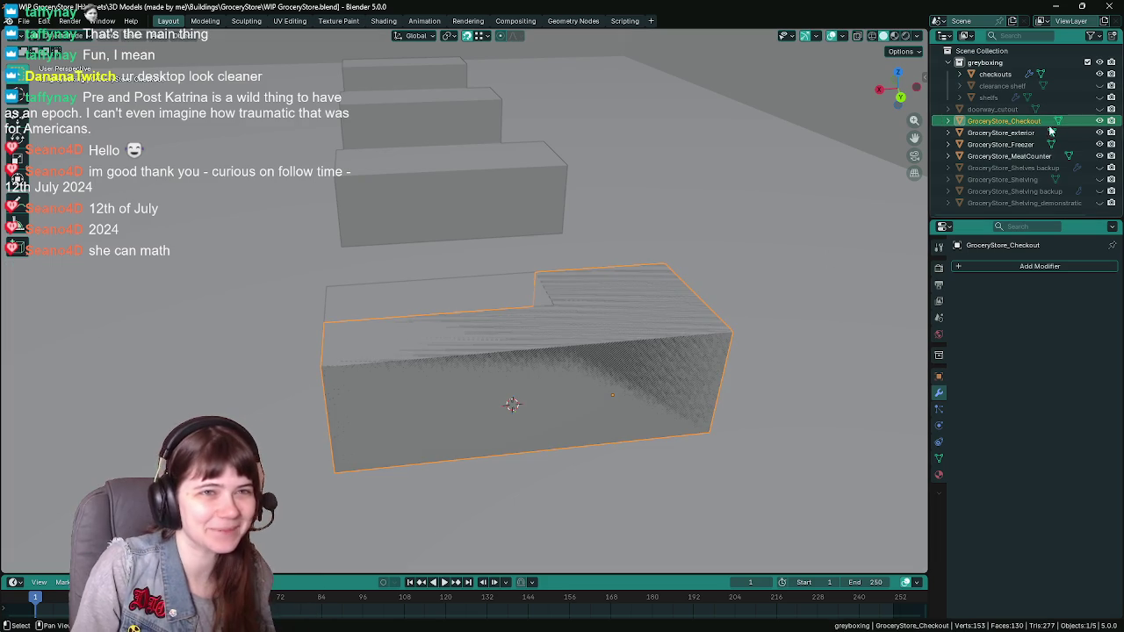
pyautogui.hotkey('shift', 'h')
pyautogui.click(960, 63)
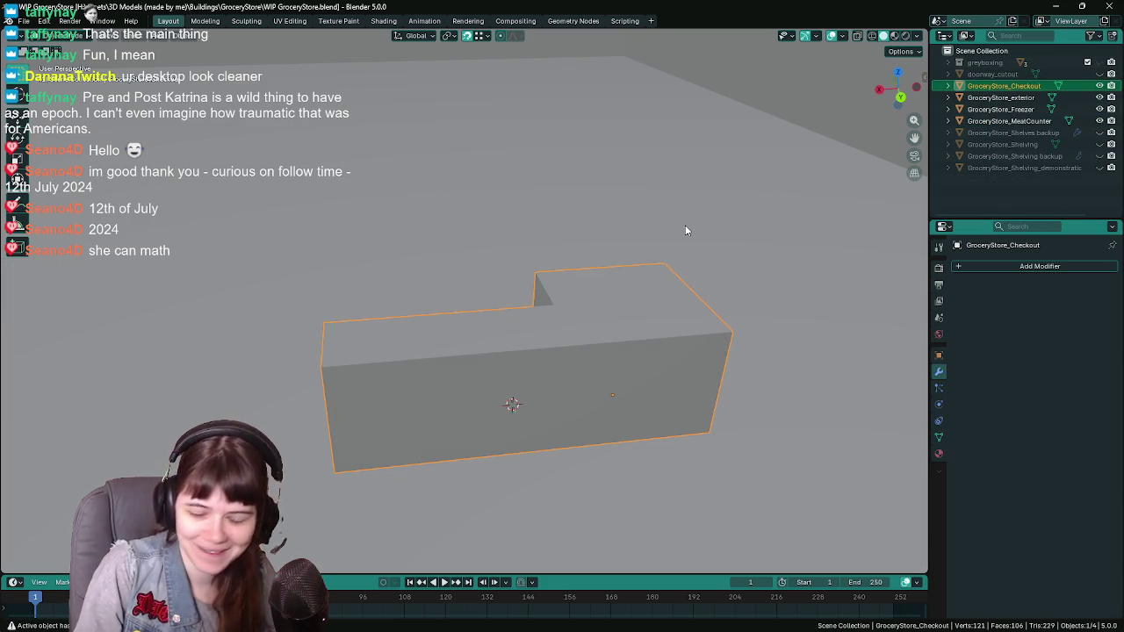
pyautogui.hotkey('ctrl', 's')
pyautogui.moveTo(489, 363)
pyautogui.mouseDown(button='middle')
pyautogui.moveTo(391, 344)
pyautogui.moveTo(587, 361)
pyautogui.moveTo(547, 336)
pyautogui.moveTo(452, 323)
pyautogui.moveTo(527, 336)
pyautogui.moveTo(500, 335)
pyautogui.moveTo(547, 286)
pyautogui.moveTo(480, 321)
pyautogui.mouseUp(button='middle')
# Push the counter's left end face a short distance along Y, then save
pyautogui.press('Tab')
pyautogui.click(546, 286)
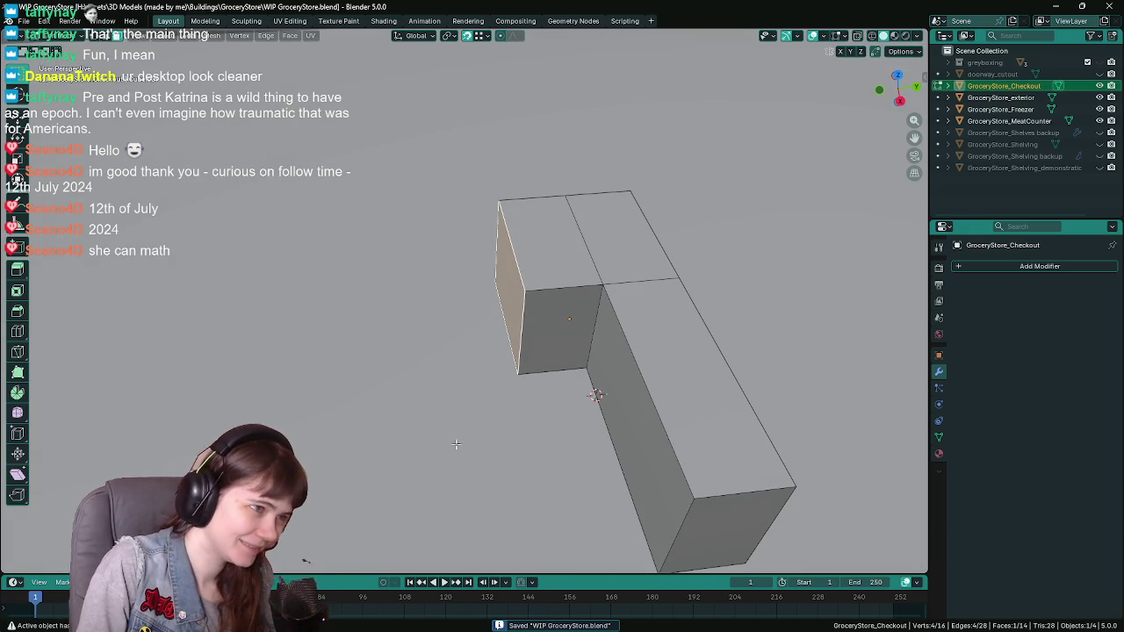
pyautogui.press('g')
pyautogui.press('x')
pyautogui.press('y')
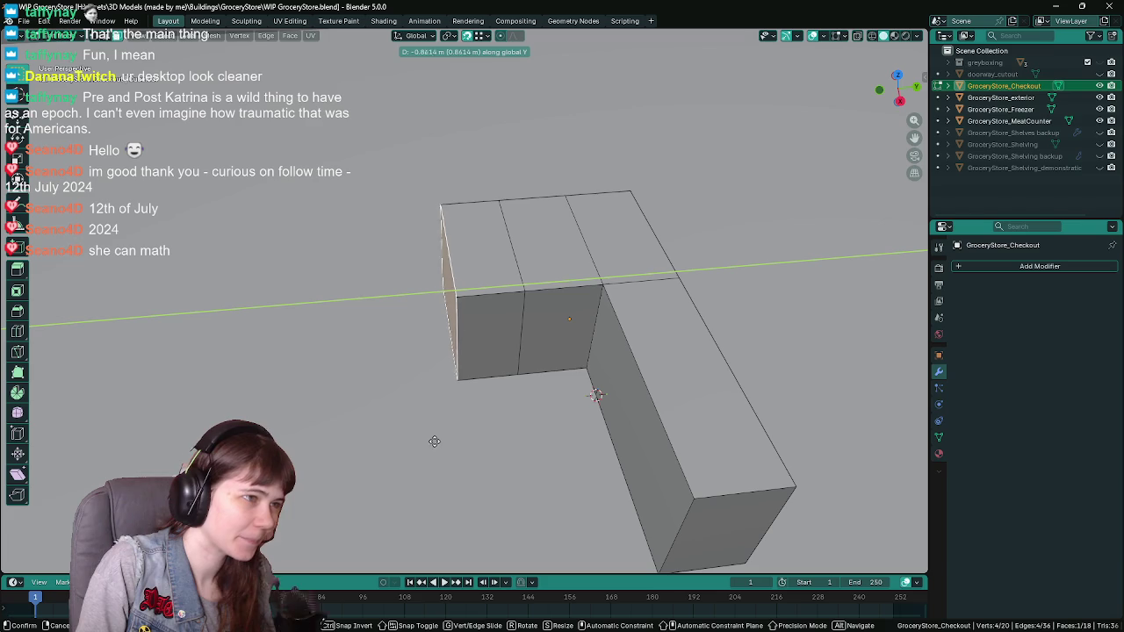
pyautogui.write('-12')
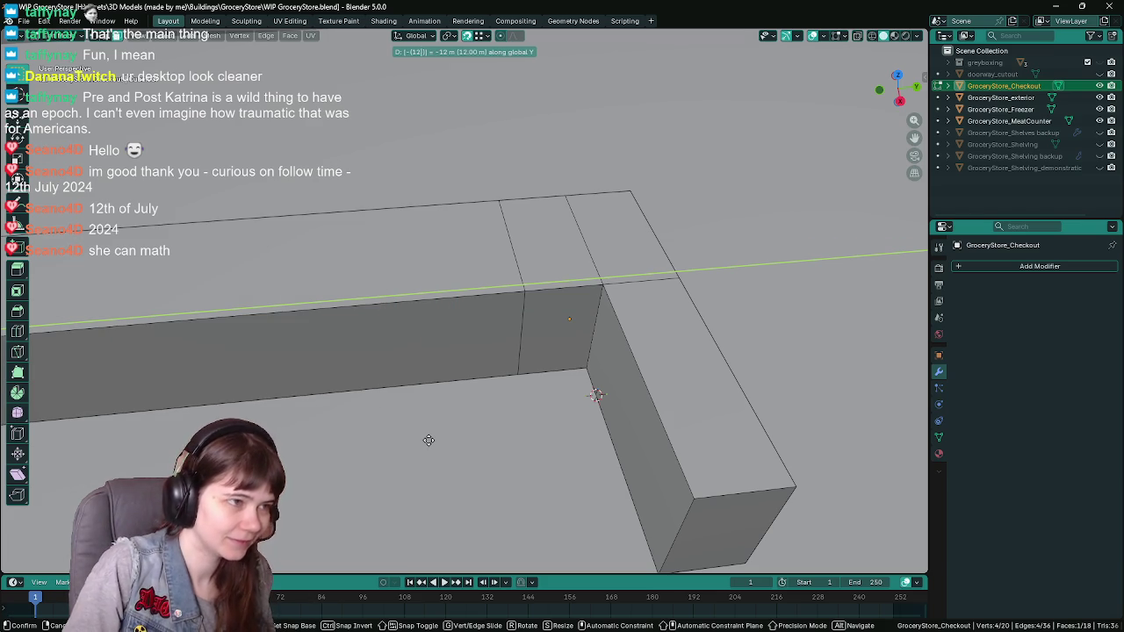
pyautogui.press('BackSpace')
pyautogui.press('Return')
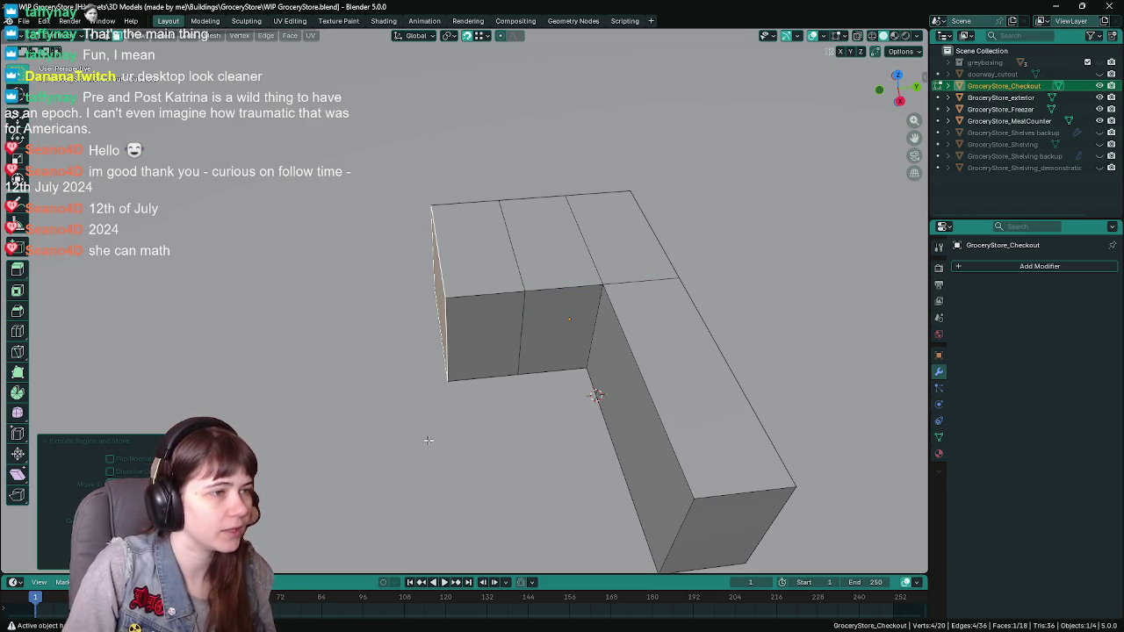
pyautogui.press('Tab')
pyautogui.moveTo(496, 416)
pyautogui.mouseDown(button='middle')
pyautogui.moveTo(424, 355)
pyautogui.moveTo(577, 331)
pyautogui.moveTo(414, 296)
pyautogui.moveTo(539, 310)
pyautogui.moveTo(515, 325)
pyautogui.moveTo(506, 360)
pyautogui.mouseUp(button='middle')
pyautogui.hotkey('ctrl', 's')
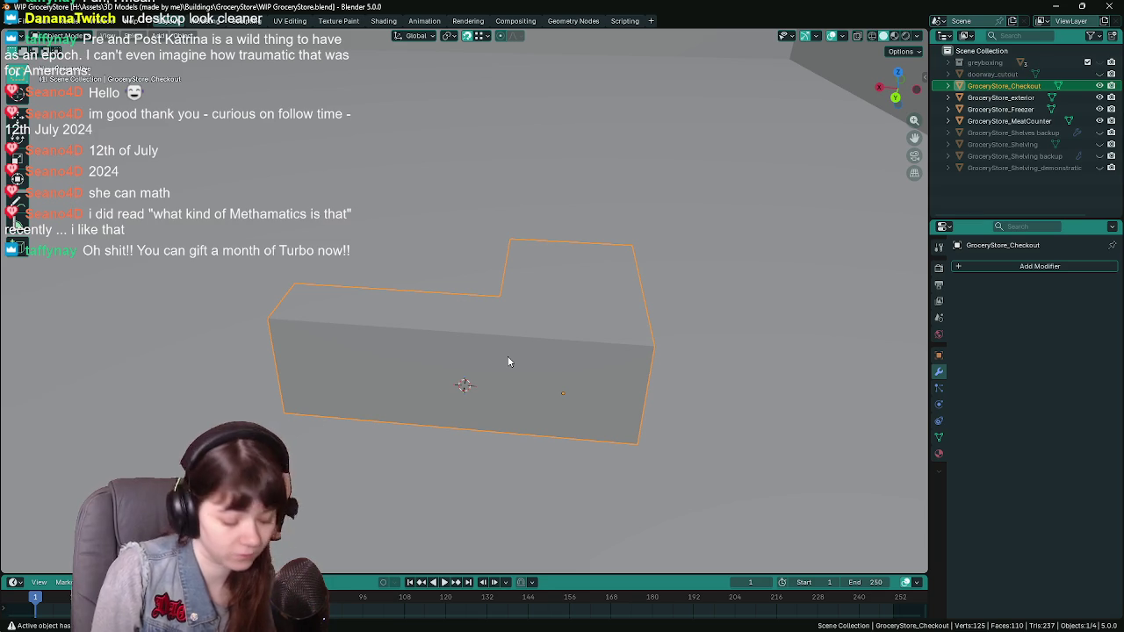
# Save WIP GroceryStore.blend with the L-shaped checkout counter and return to the Unreal level
pyautogui.moveTo(533, 340)
pyautogui.mouseDown(button='middle')
pyautogui.moveTo(559, 319)
pyautogui.moveTo(554, 328)
pyautogui.mouseUp(button='middle')
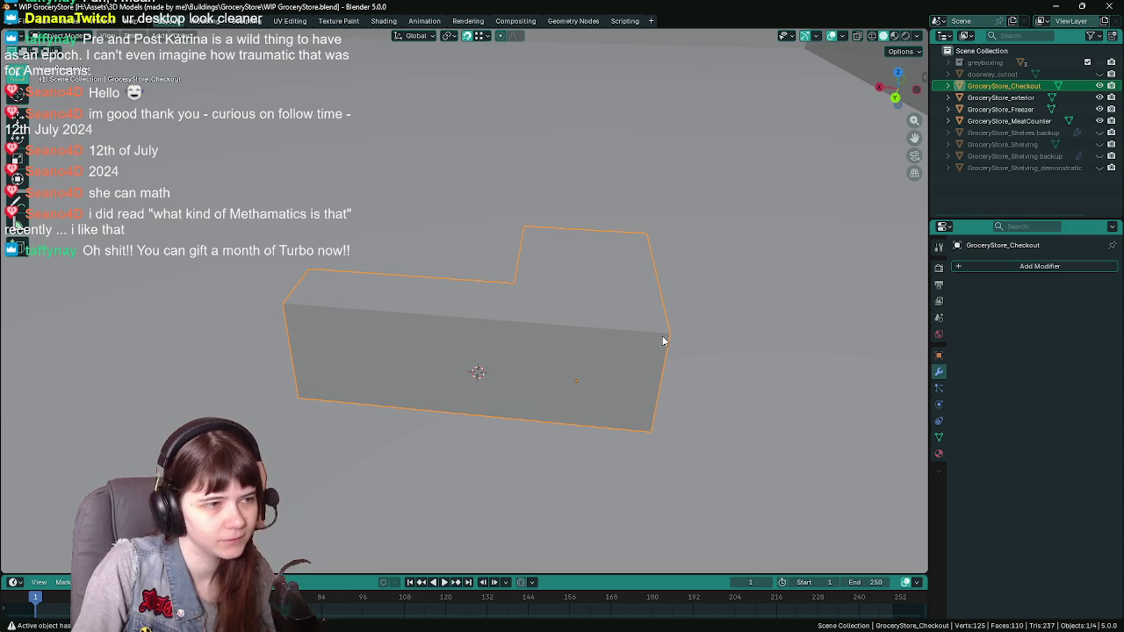
pyautogui.hotkey('ctrl', 's')
pyautogui.moveTo(665, 339); pyautogui.dragTo(661, 334, button='middle')
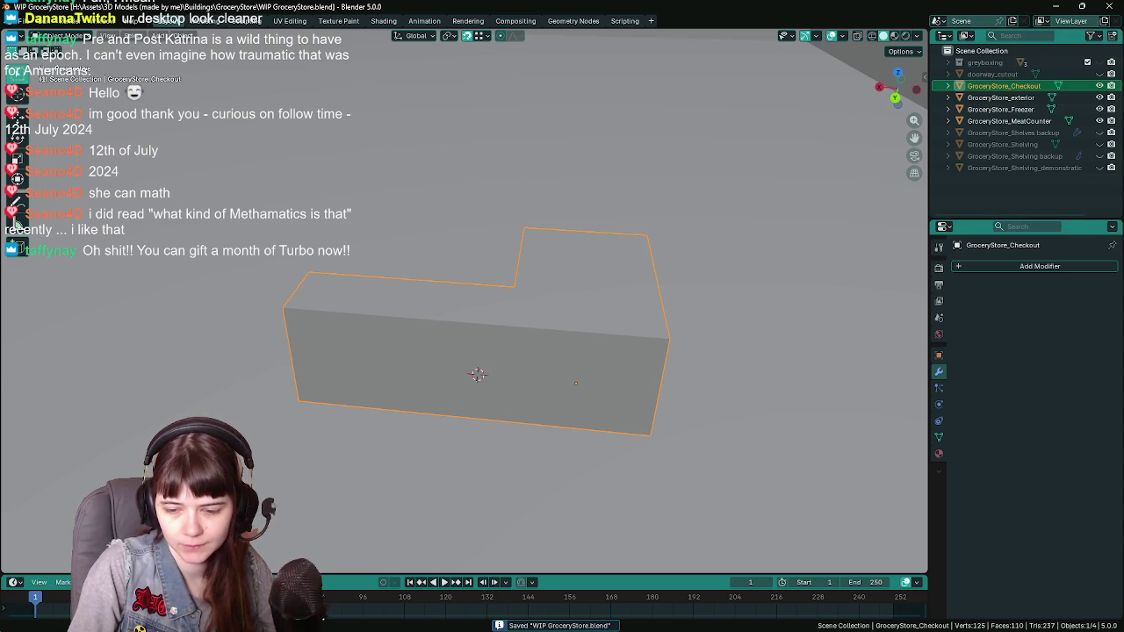
pyautogui.hotkey('alt', 'Tab')
pyautogui.hotkey('ctrl', 'space')
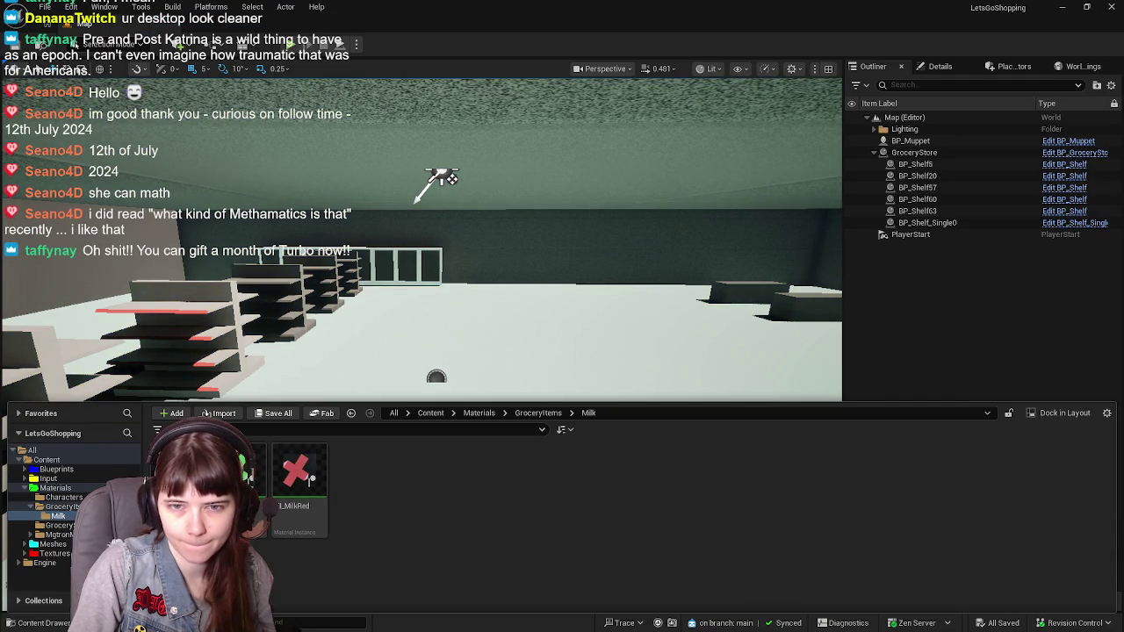
# Import the GroceryStore_Checkout FBX into Content > Meshes > GroceryStore
pyautogui.click(430, 412)
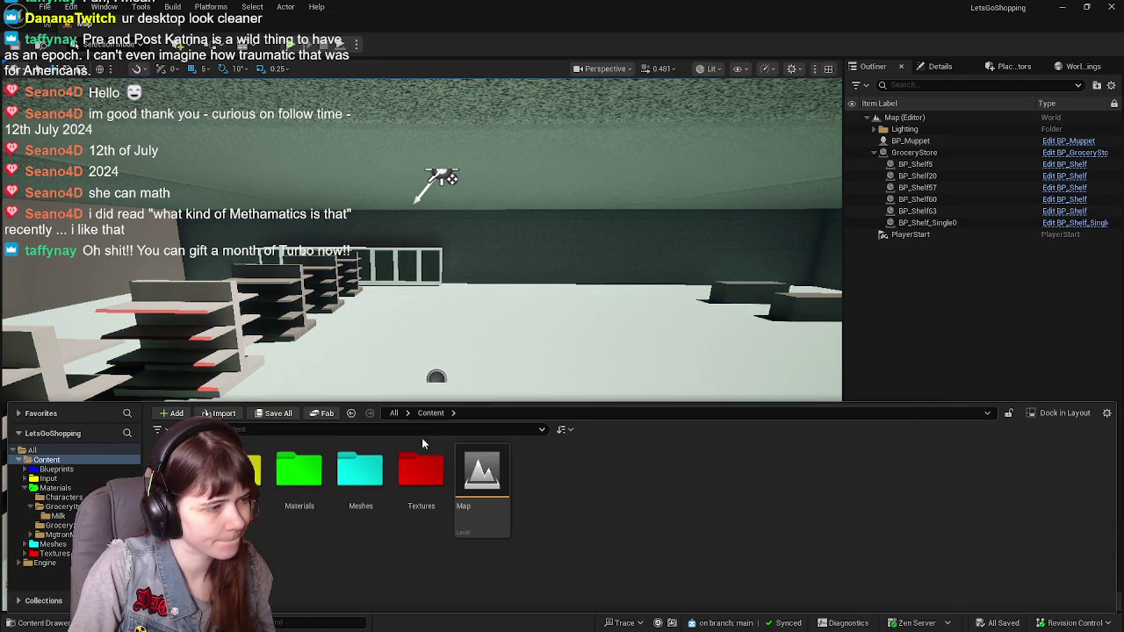
pyautogui.doubleClick(360, 487)
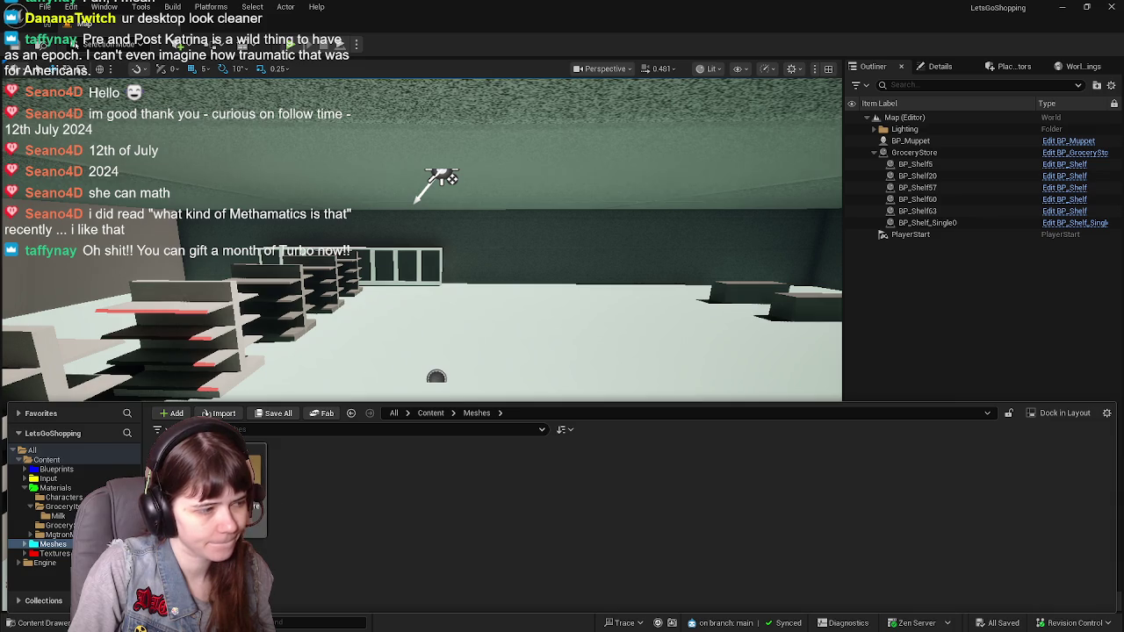
pyautogui.doubleClick(242, 488)
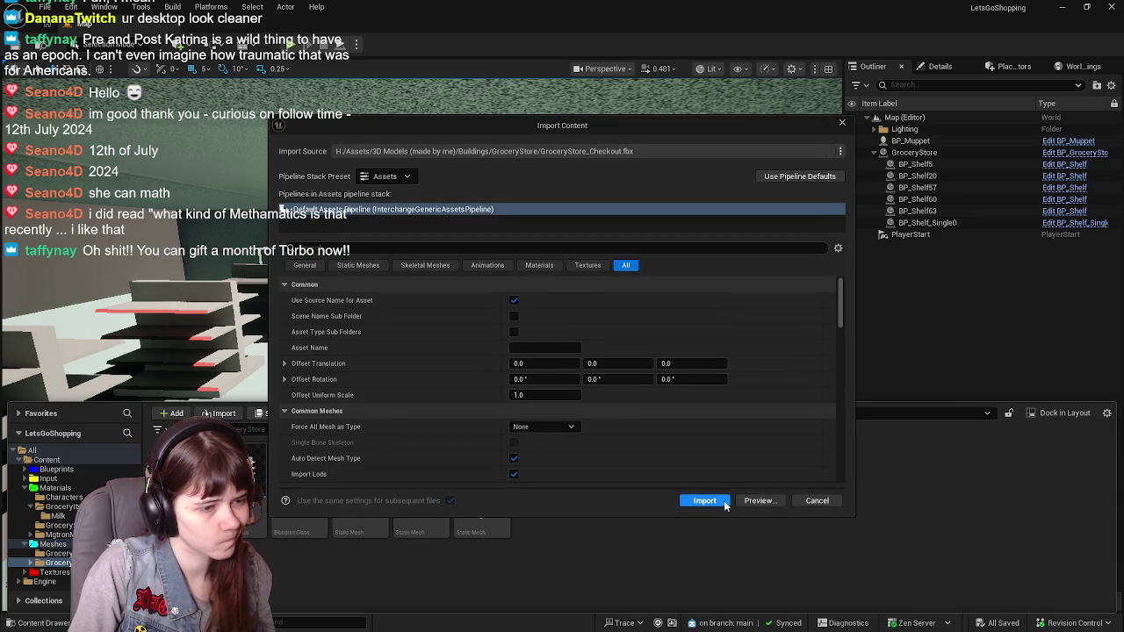
pyautogui.click(696, 499)
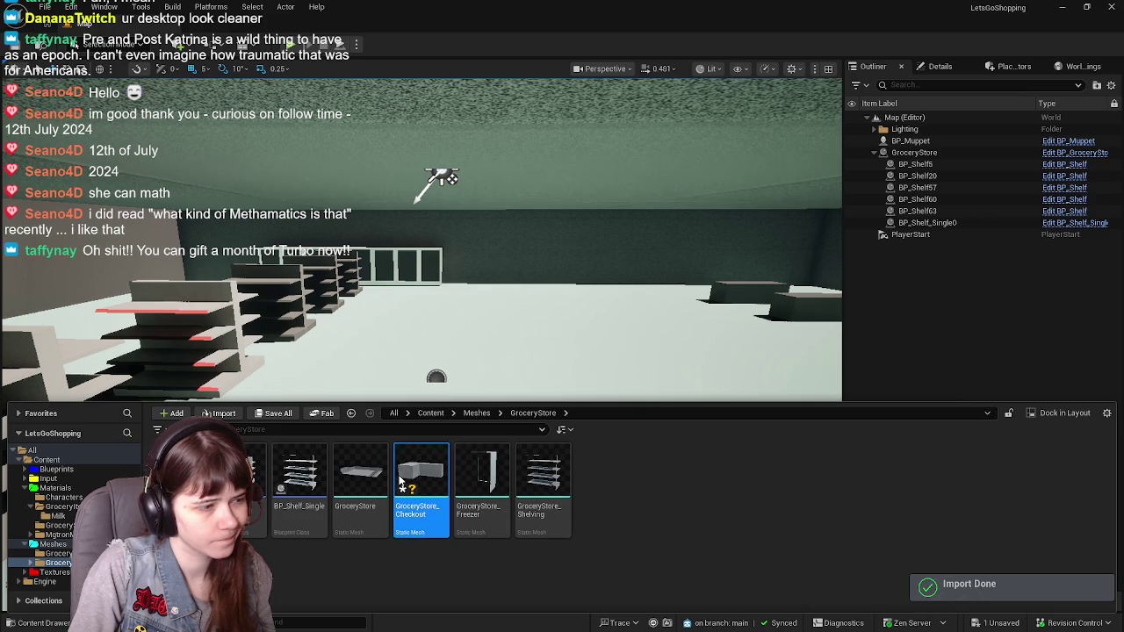
# Inspect the imported L-shaped checkout mesh in the Static Mesh Editor, then return to Blender
pyautogui.rightClick(643, 246)
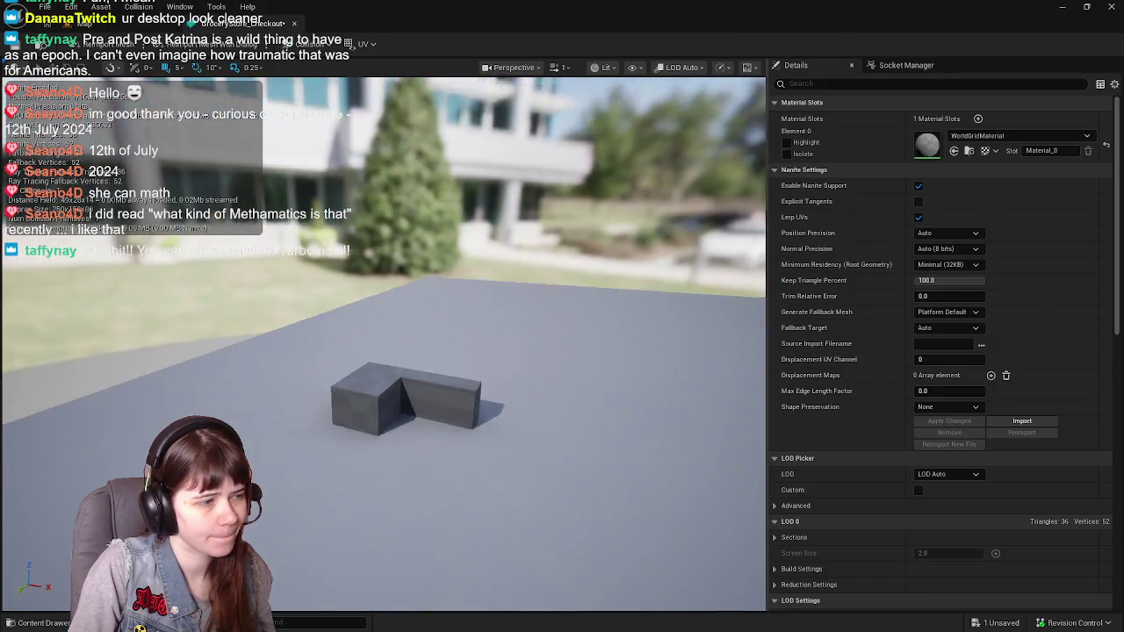
pyautogui.moveTo(564, 279); pyautogui.dragTo(564, 278)
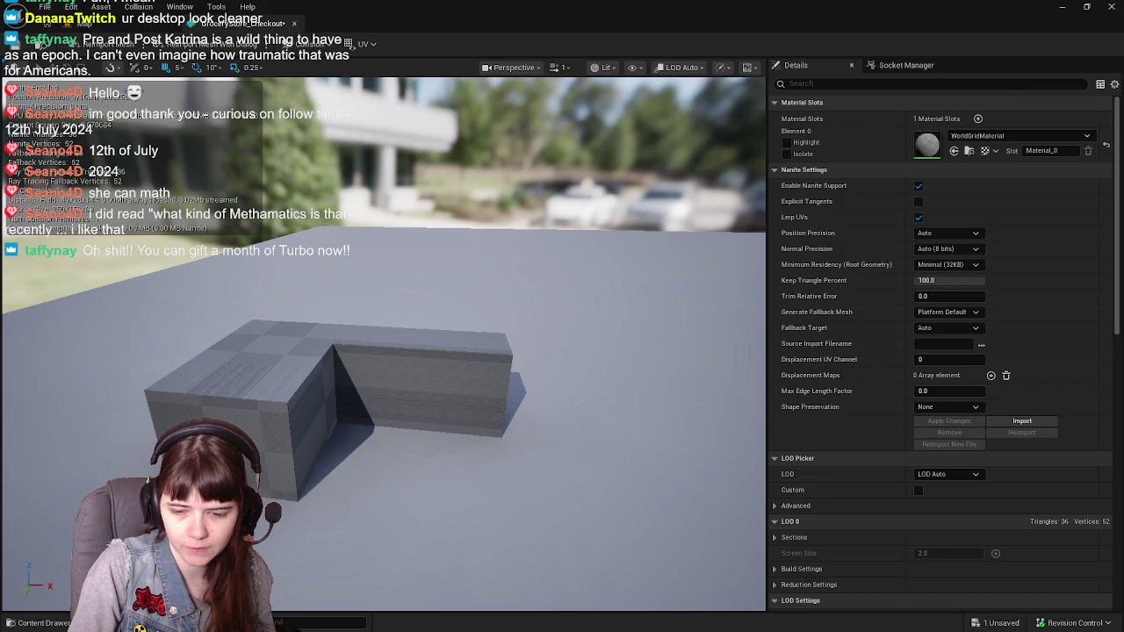
pyautogui.hotkey('alt', 'Tab')
pyautogui.moveTo(594, 490); pyautogui.dragTo(605, 366, button='middle')
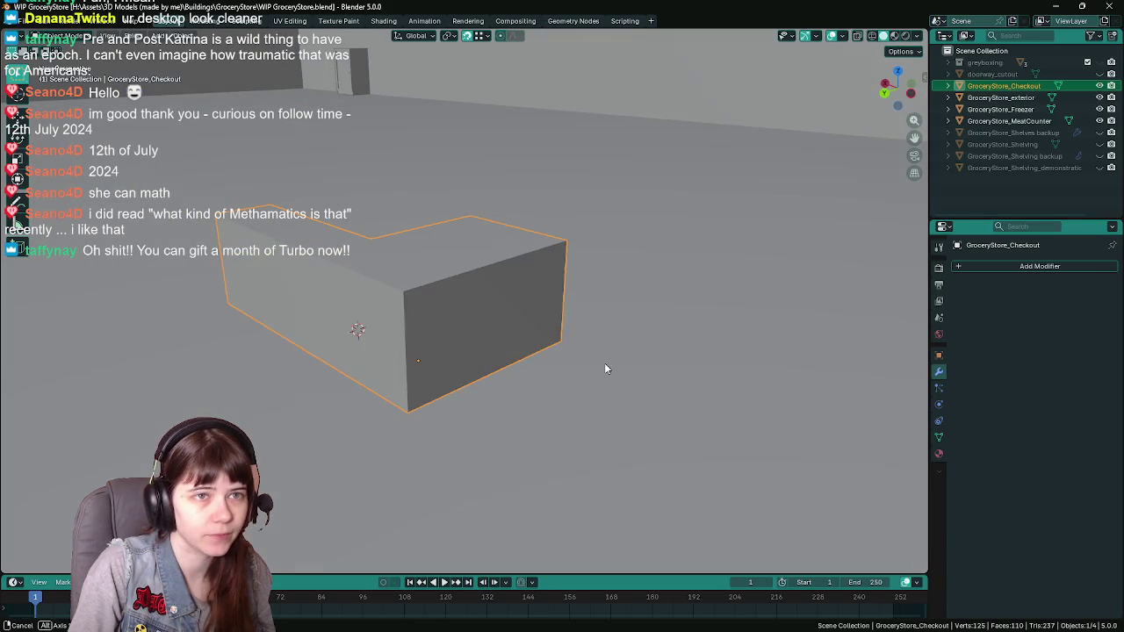
# Set the checkout counter's Location X to 0 and save WIP GroceryStore.blend
pyautogui.click(939, 355)
pyautogui.write('0')
pyautogui.press('Return')
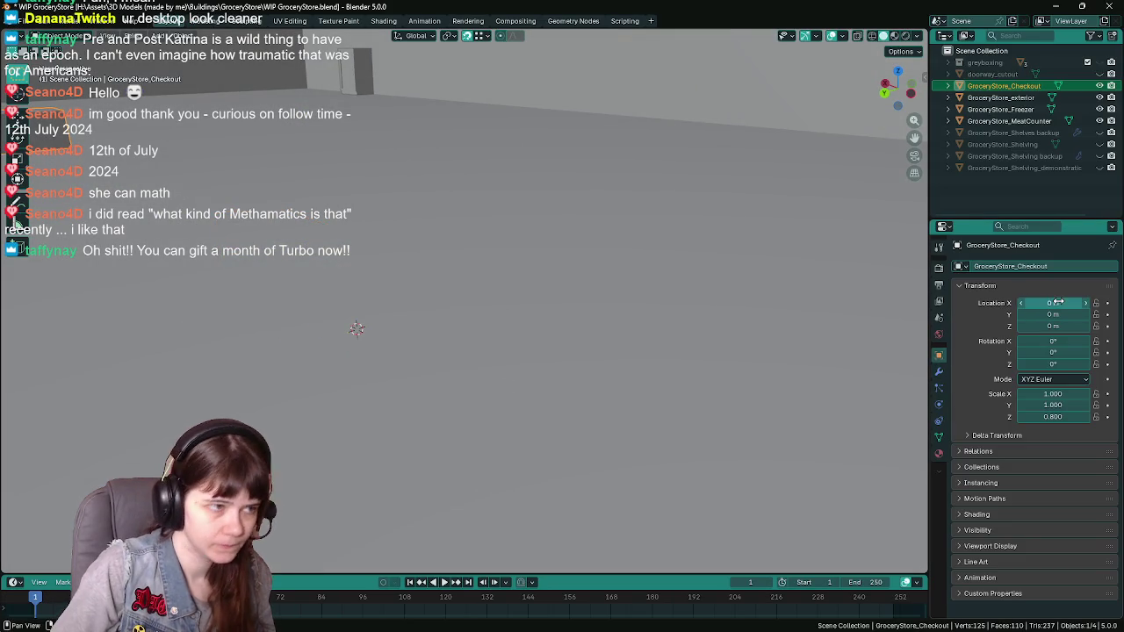
pyautogui.moveTo(688, 246)
pyautogui.mouseDown(button='middle')
pyautogui.moveTo(562, 281)
pyautogui.moveTo(641, 272)
pyautogui.moveTo(603, 274)
pyautogui.mouseUp(button='middle')
pyautogui.press('KP_Decimal')
pyautogui.hotkey('ctrl', 's')
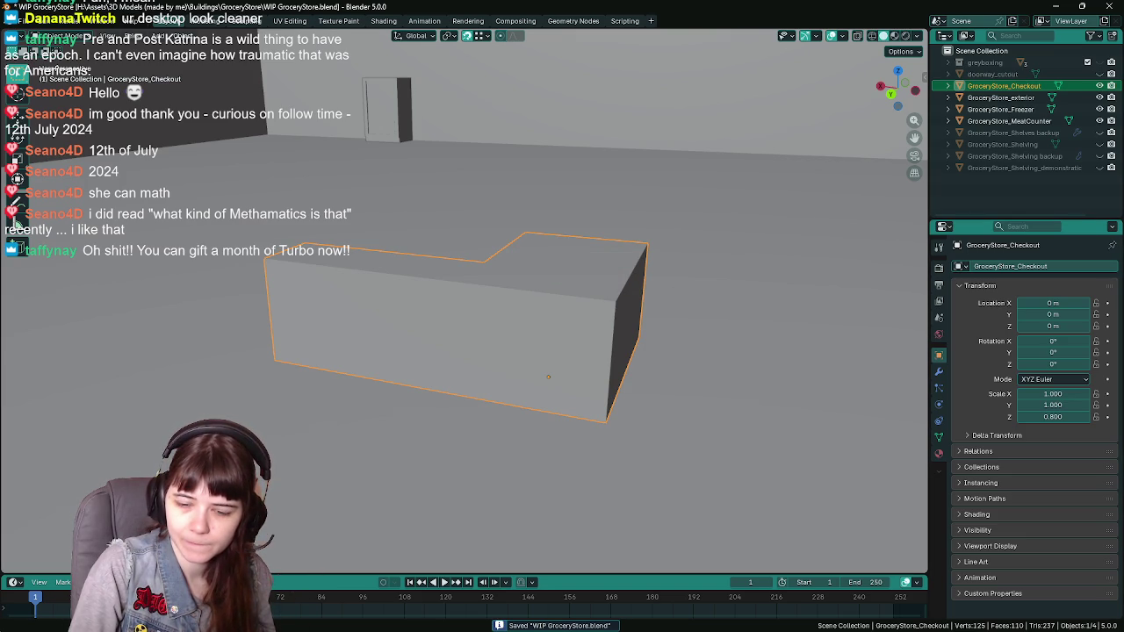
# Back in Unreal, bring up the options for the GroceryStore_Checkout asset
pyautogui.hotkey('alt', 'Tab')
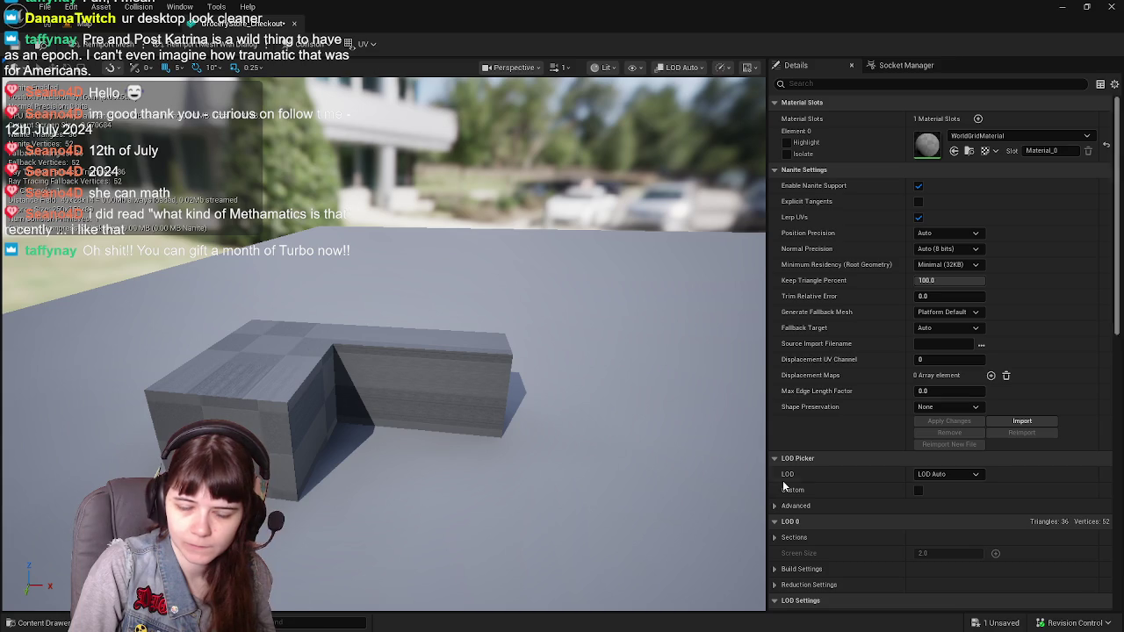
pyautogui.hotkey('ctrl', 'space')
pyautogui.rightClick(417, 481)
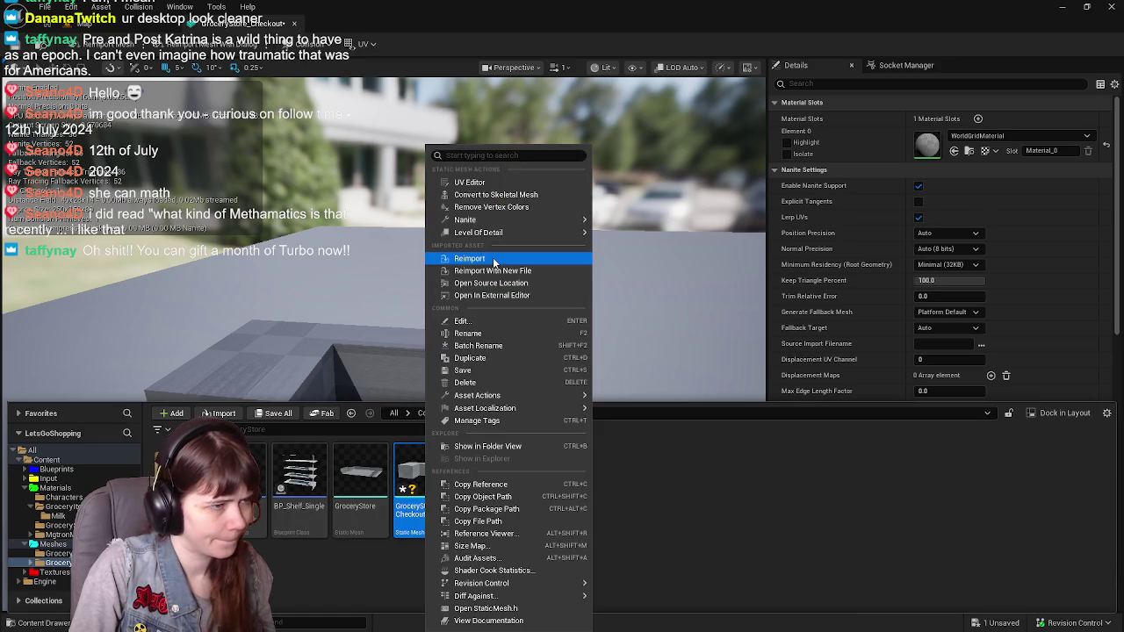
# Reimport GroceryStore_Checkout from its updated FBX, check the L-shaped mesh, and return to the level map
pyautogui.click(470, 258)
pyautogui.click(362, 283)
pyautogui.press('f')
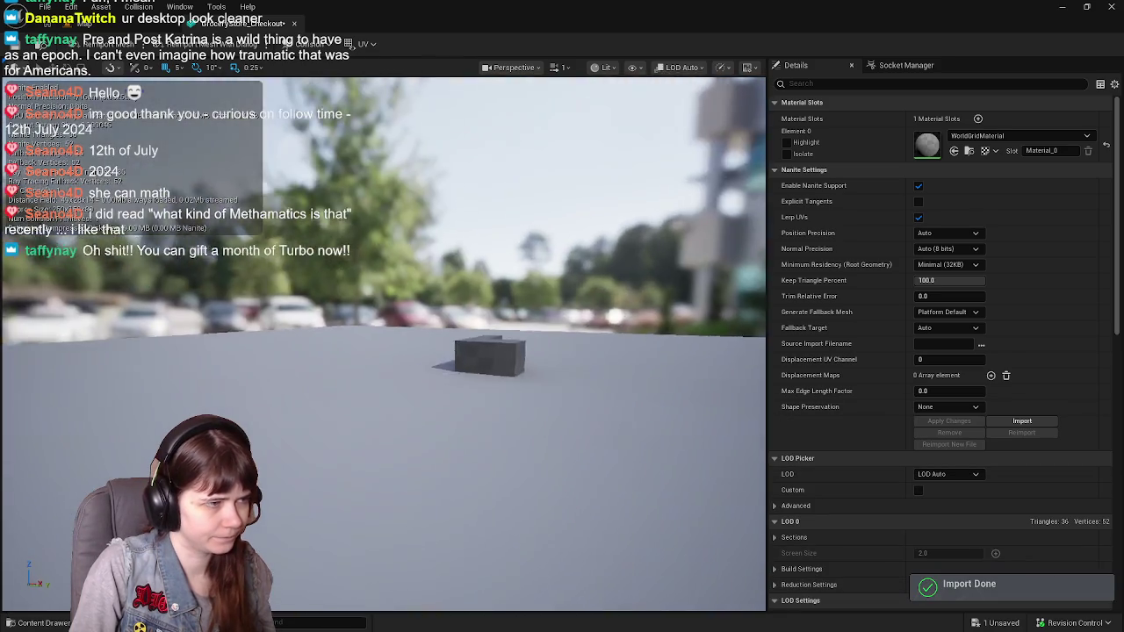
pyautogui.moveTo(383, 343)
pyautogui.mouseDown()
pyautogui.moveTo(382, 290)
pyautogui.moveTo(383, 325)
pyautogui.moveTo(439, 325)
pyautogui.mouseUp()
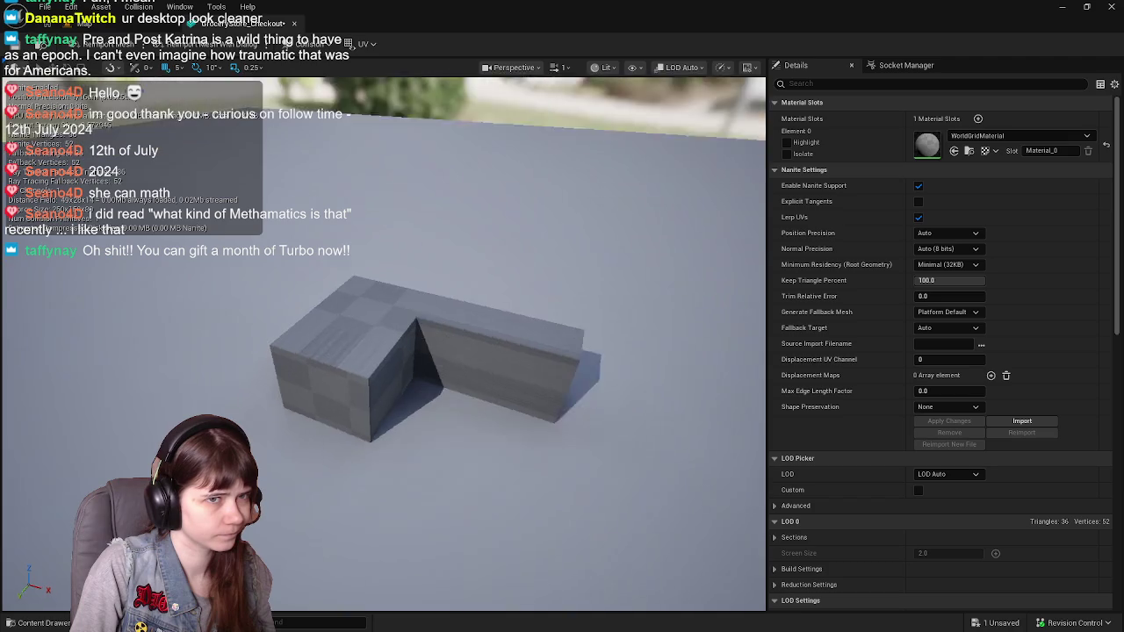
pyautogui.moveTo(365, 317); pyautogui.dragTo(364, 288)
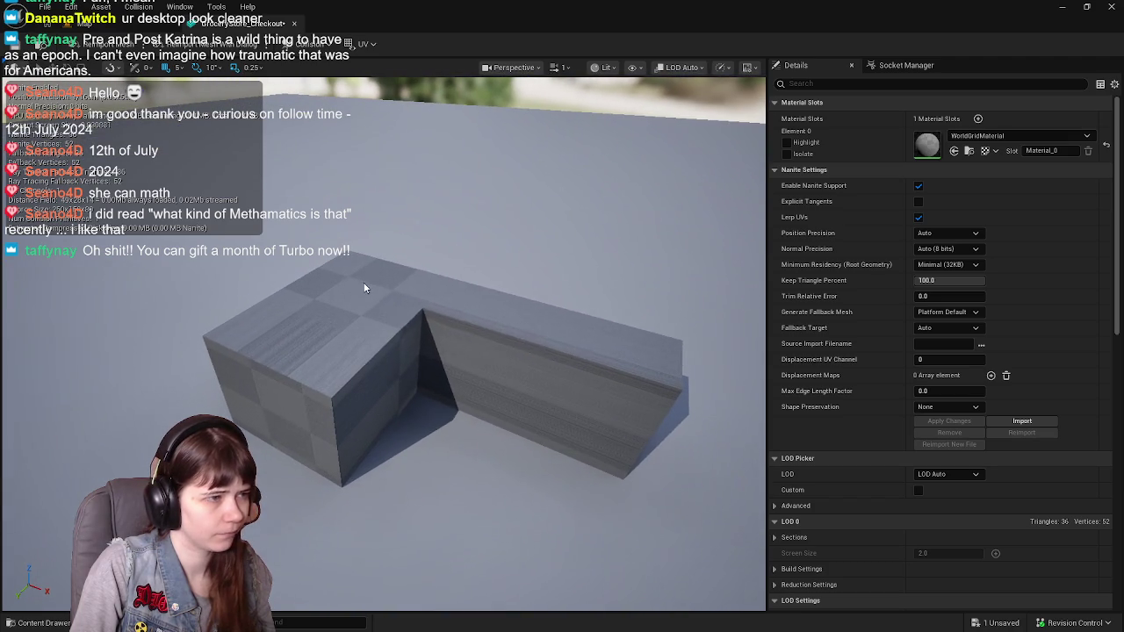
pyautogui.click(84, 24)
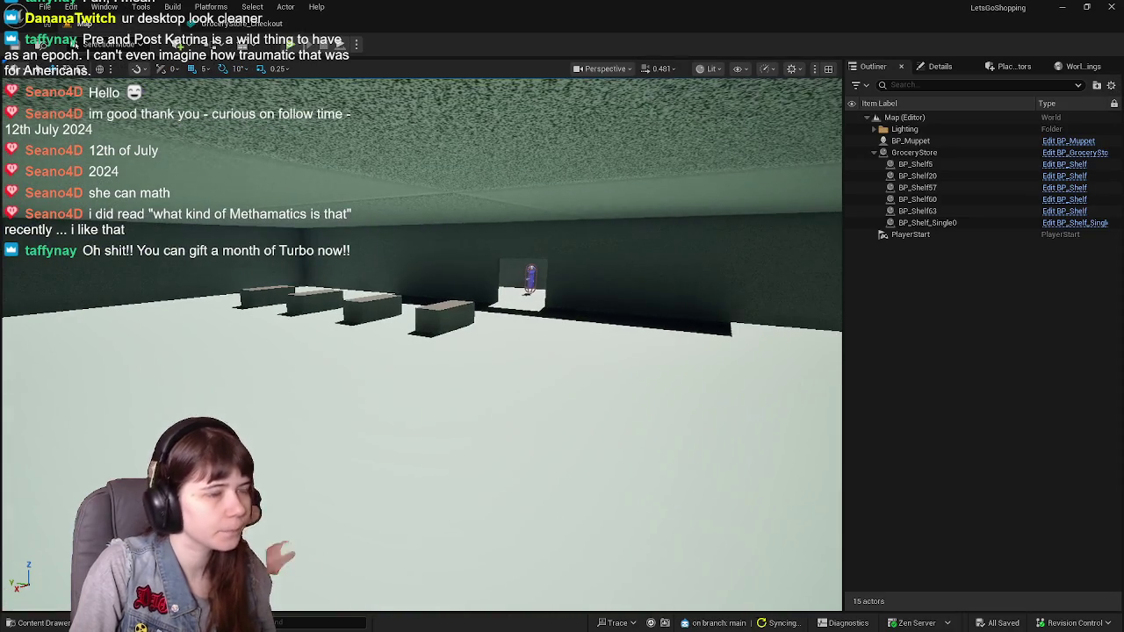
# Drop a GroceryStore_Checkout actor in front of the shelf row and inspect it from several angles
pyautogui.moveTo(422, 395)
pyautogui.mouseDown()
pyautogui.moveTo(439, 368)
pyautogui.moveTo(347, 415)
pyautogui.mouseUp()
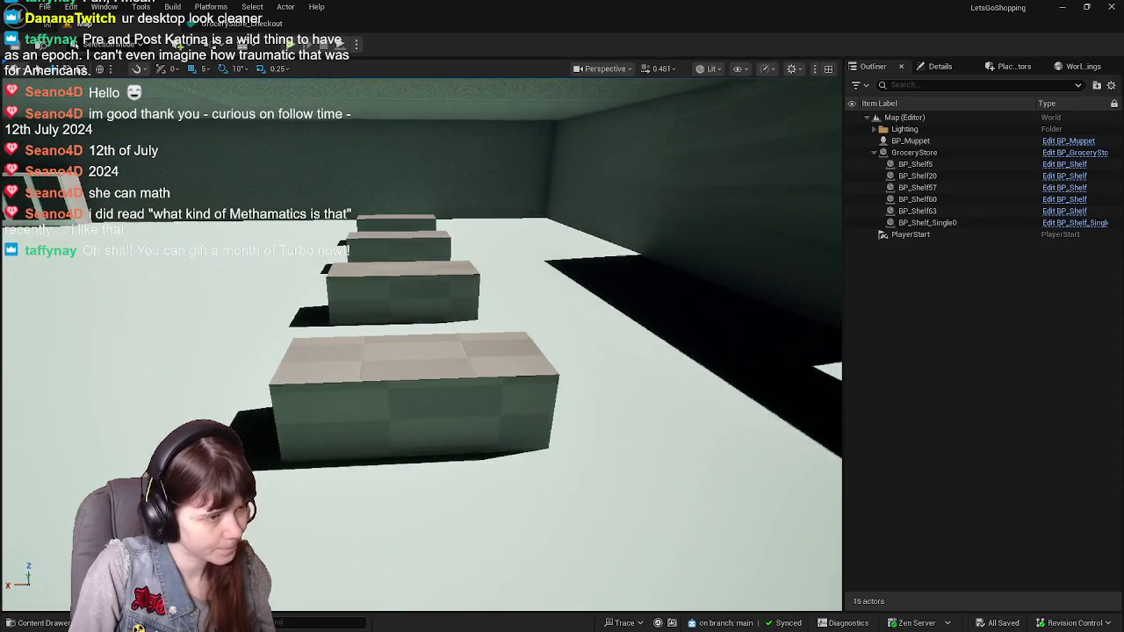
pyautogui.hotkey('ctrl', 'space')
pyautogui.moveTo(415, 495); pyautogui.dragTo(211, 378)
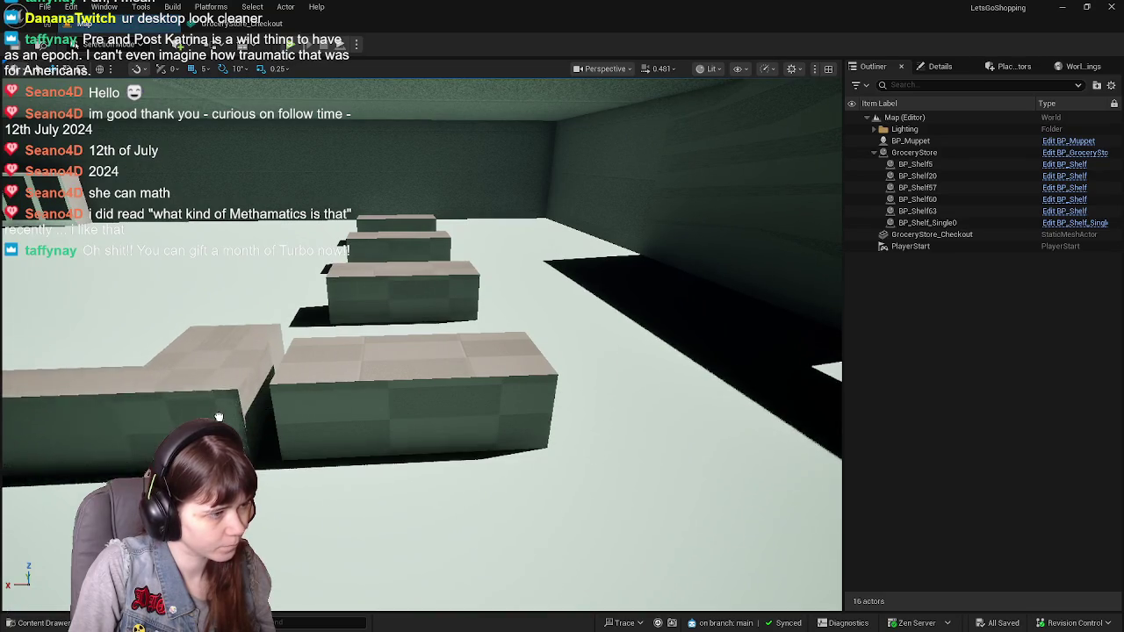
pyautogui.moveTo(558, 391)
pyautogui.mouseDown()
pyautogui.moveTo(233, 404)
pyautogui.moveTo(501, 416)
pyautogui.mouseUp()
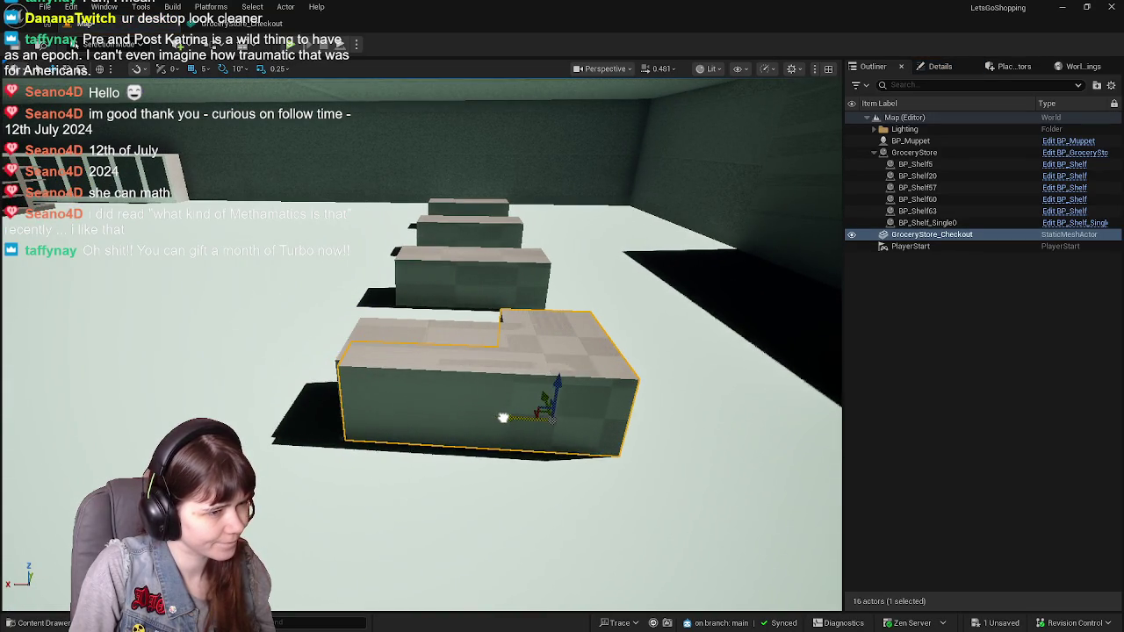
pyautogui.press('f')
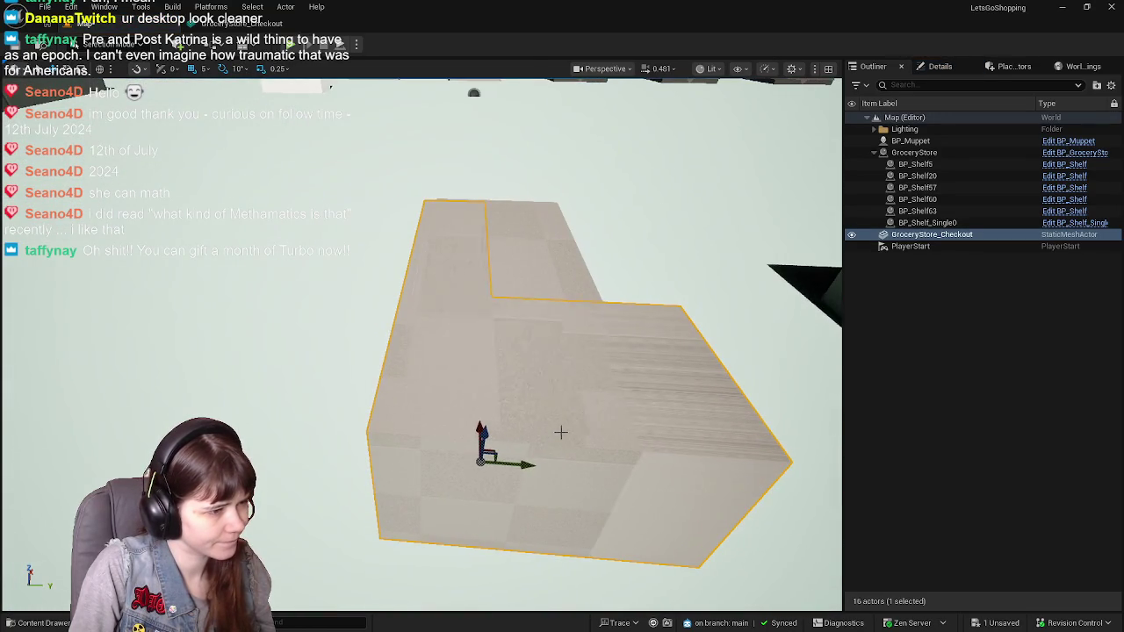
pyautogui.moveTo(552, 465)
pyautogui.keyDown('alt'); pyautogui.mouseDown()
pyautogui.moveTo(456, 466)
pyautogui.moveTo(501, 426)
pyautogui.mouseUp(); pyautogui.keyUp('alt')
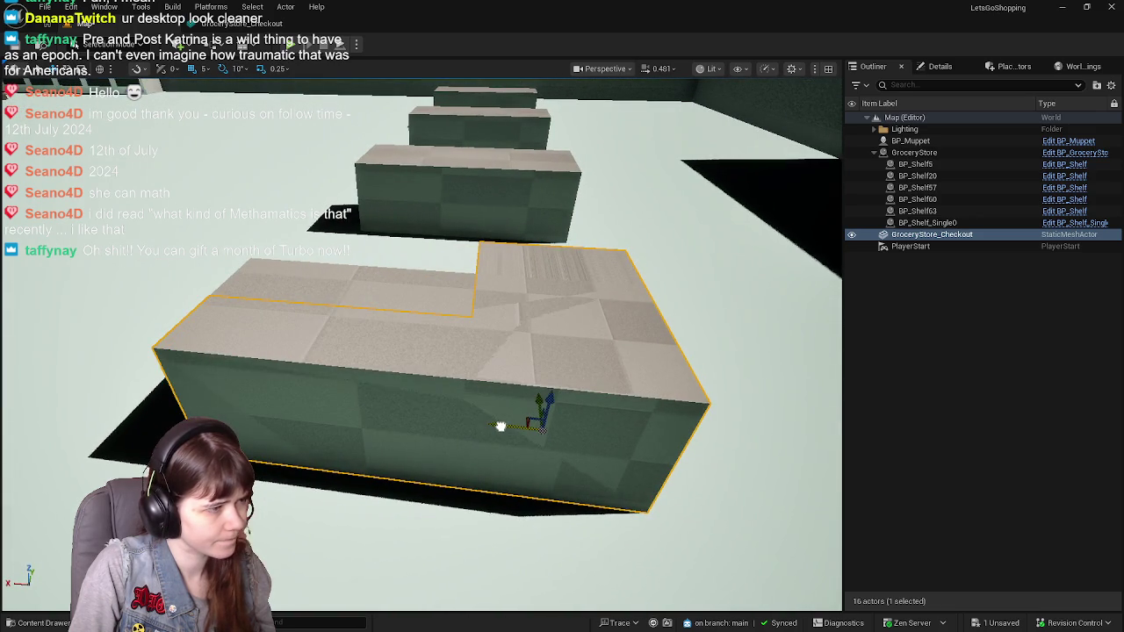
pyautogui.moveTo(421, 385)
pyautogui.keyDown('alt'); pyautogui.mouseDown()
pyautogui.moveTo(527, 368)
pyautogui.moveTo(670, 259)
pyautogui.mouseUp(); pyautogui.keyUp('alt')
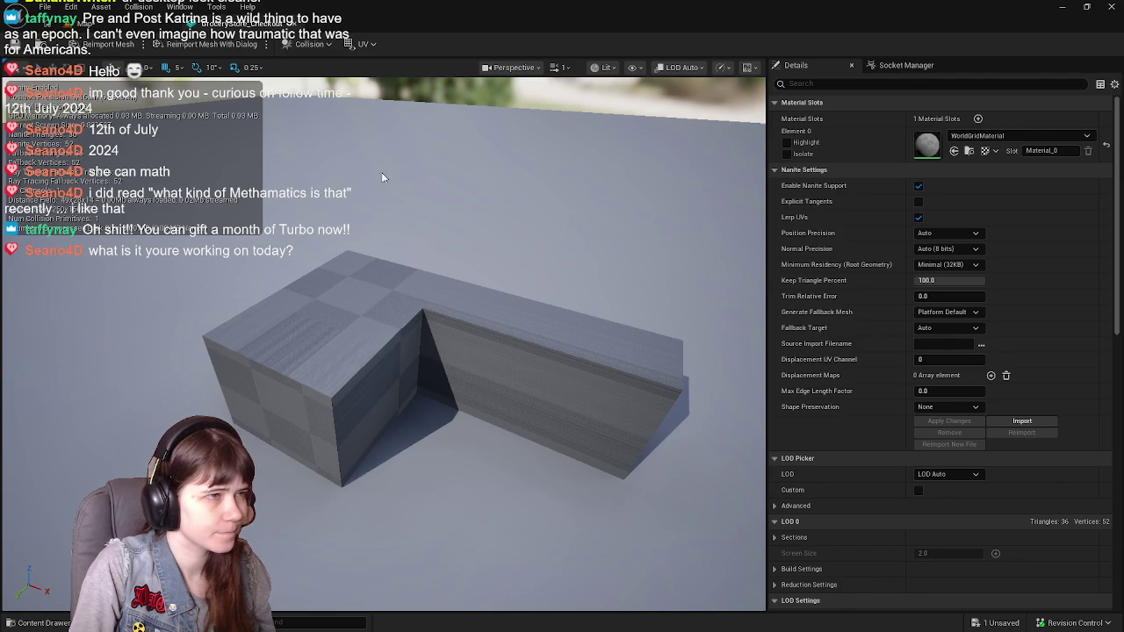
pyautogui.click(141, 23)
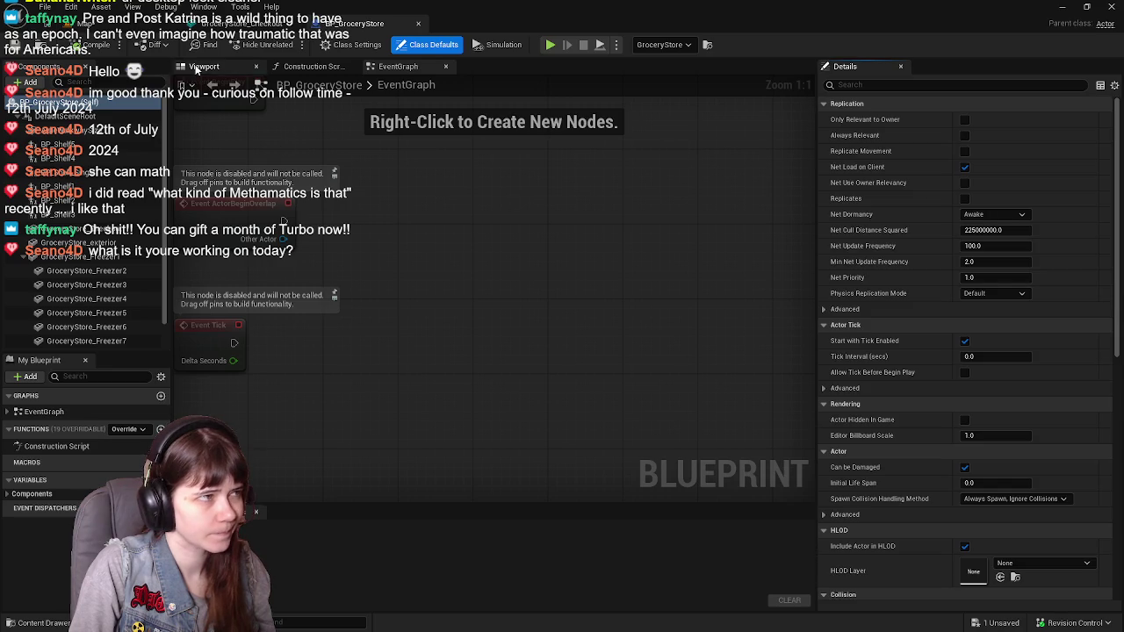
# Delete the two old checkout blocks from BP_GroceryStore, then compile and save the Blueprint
pyautogui.click(204, 67)
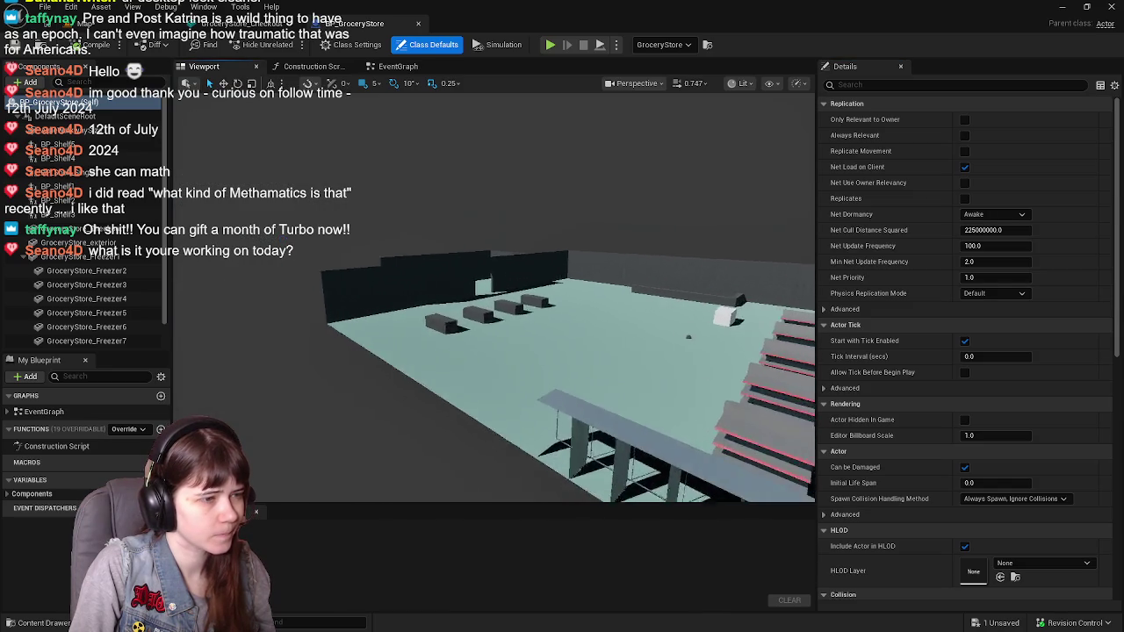
pyautogui.press('w')
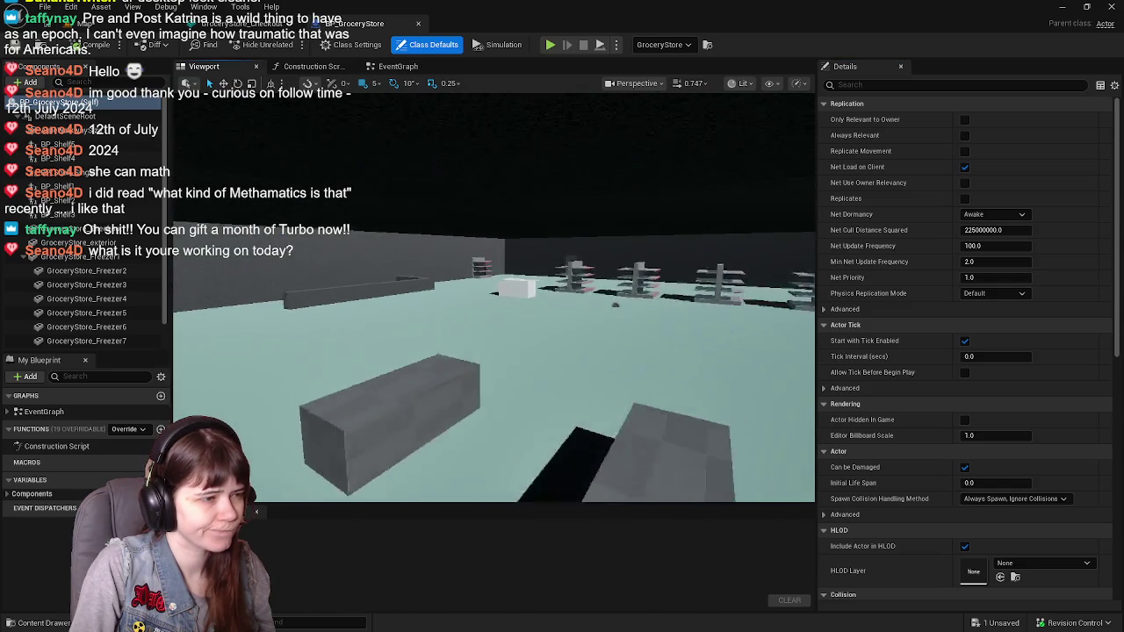
pyautogui.click(465, 307)
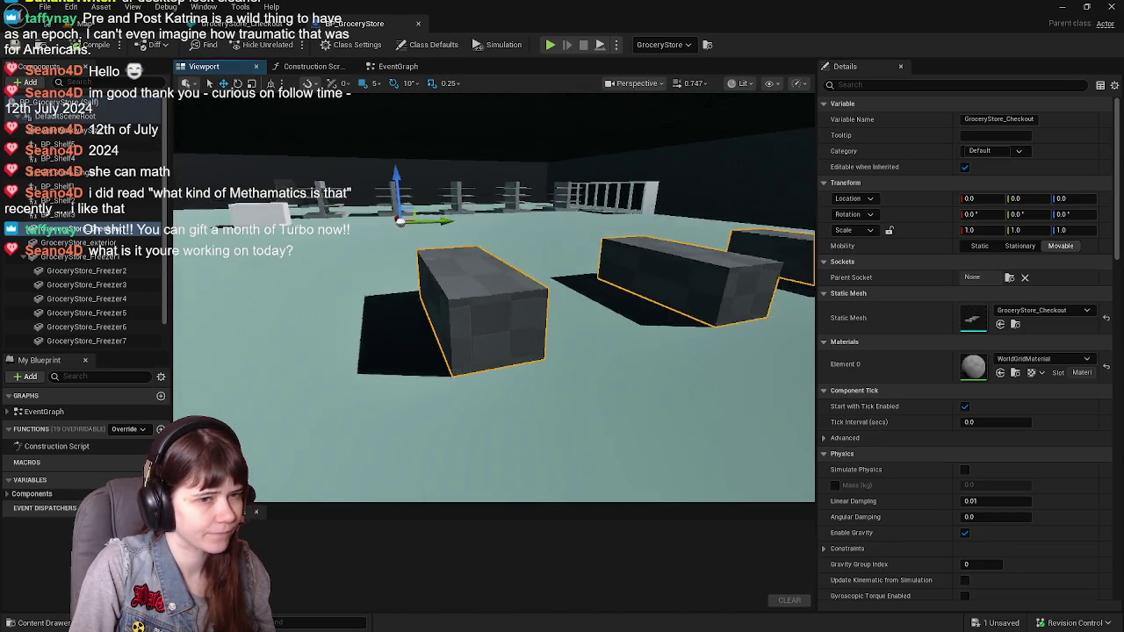
pyautogui.press('w')
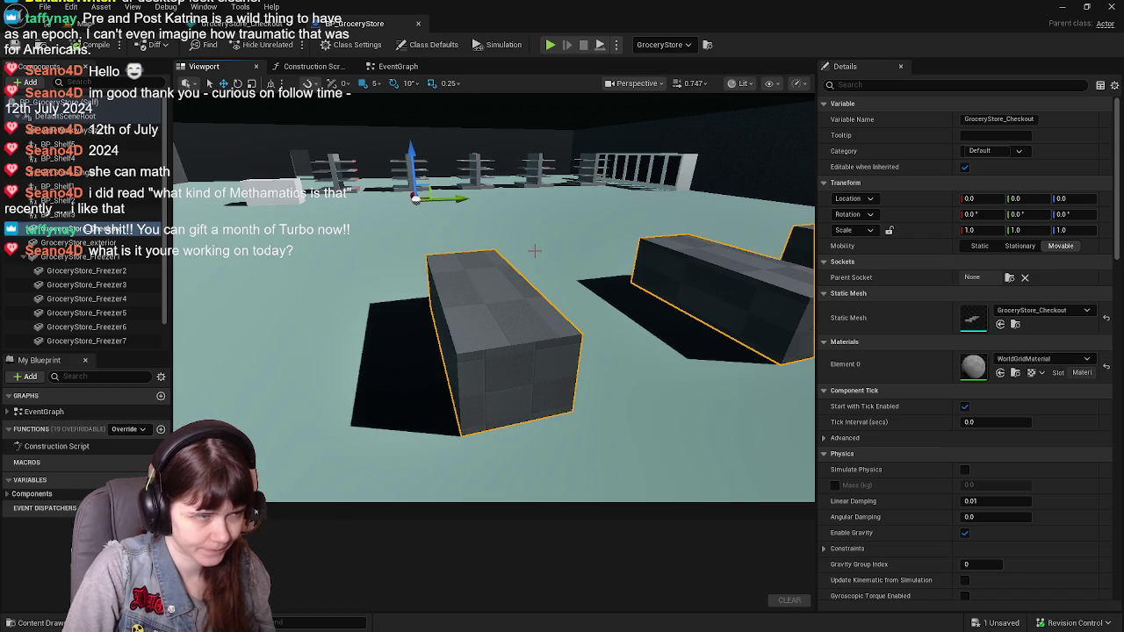
pyautogui.press('Delete')
pyautogui.hotkey('ctrl', 's')
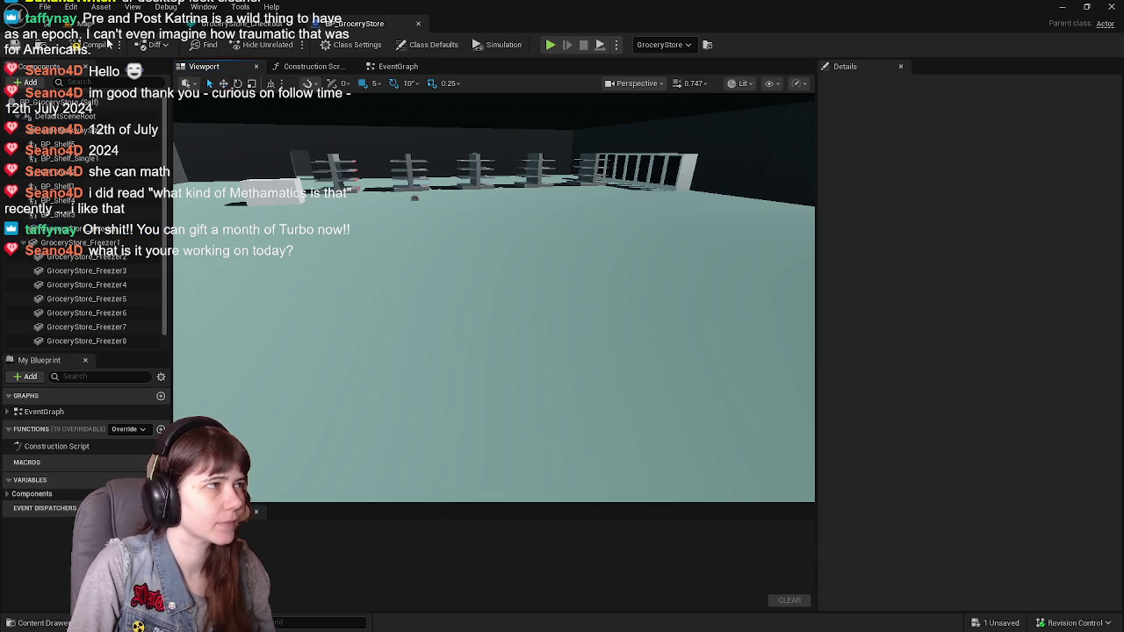
# Close the BP_GroceryStore editor and view the checkout counter in the level
pyautogui.hotkey('ctrl', 'Tab')
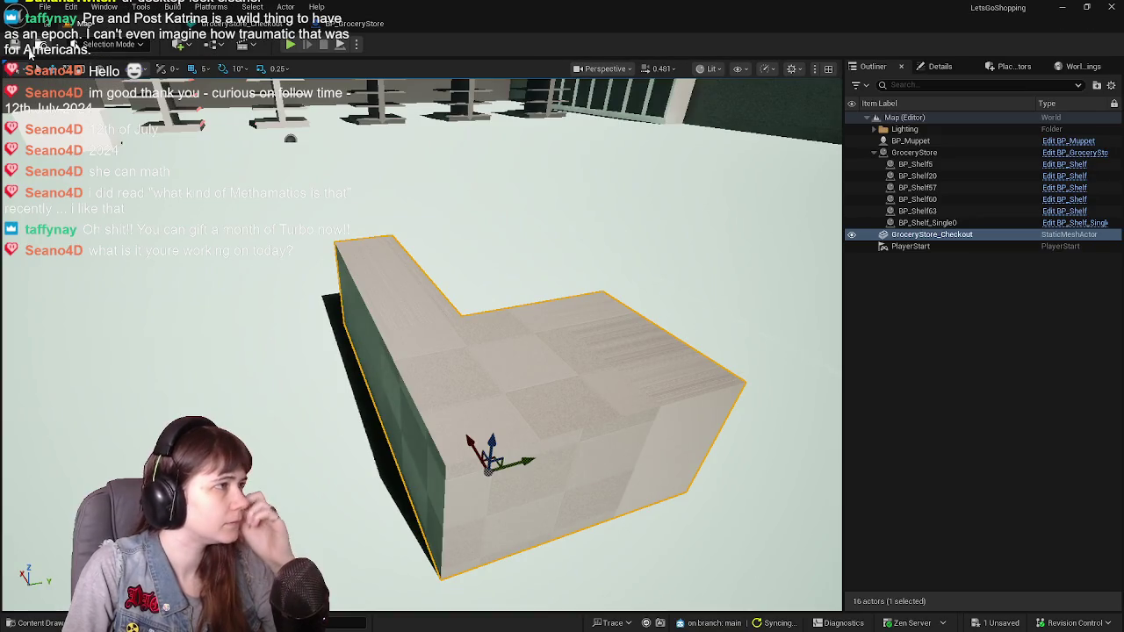
pyautogui.click(368, 25)
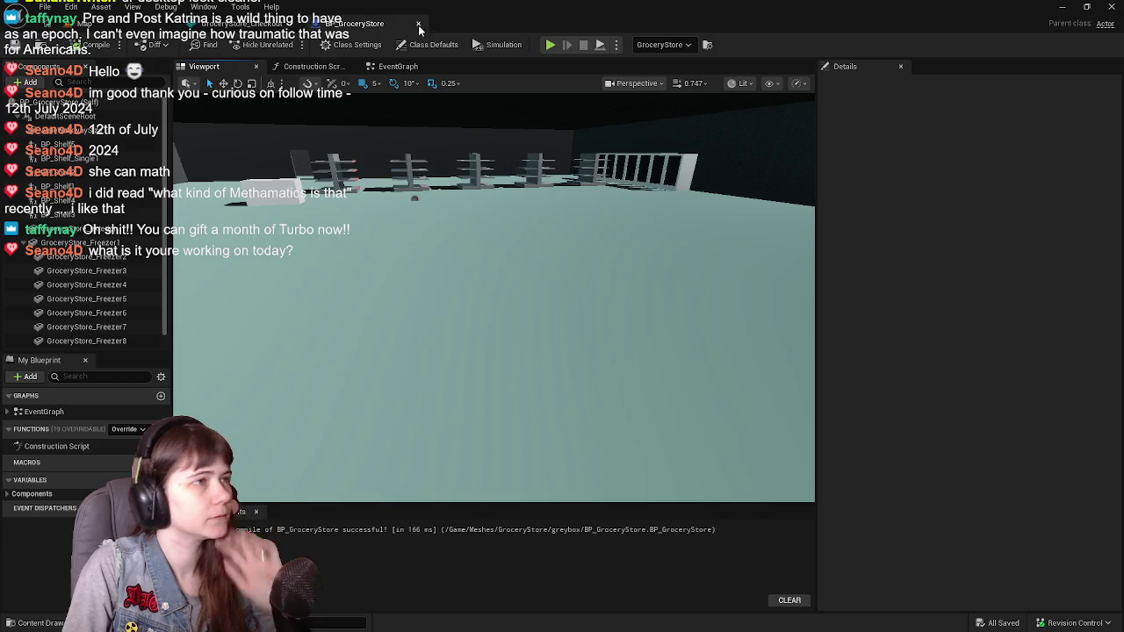
pyautogui.click(419, 25)
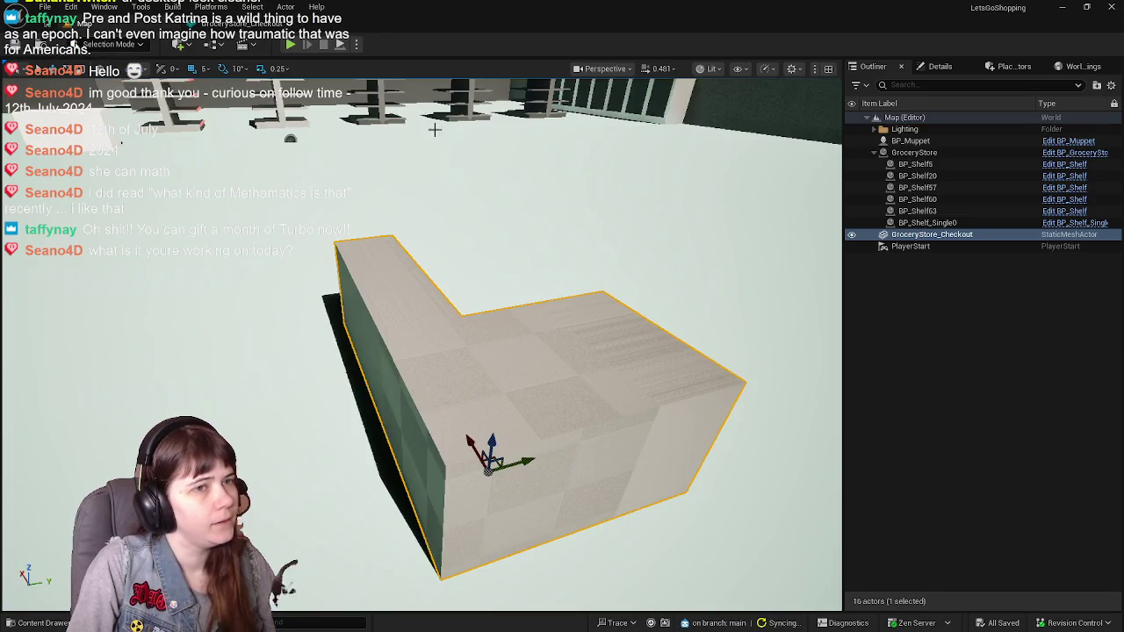
pyautogui.moveTo(435, 130); pyautogui.dragTo(338, 98, button='middle')
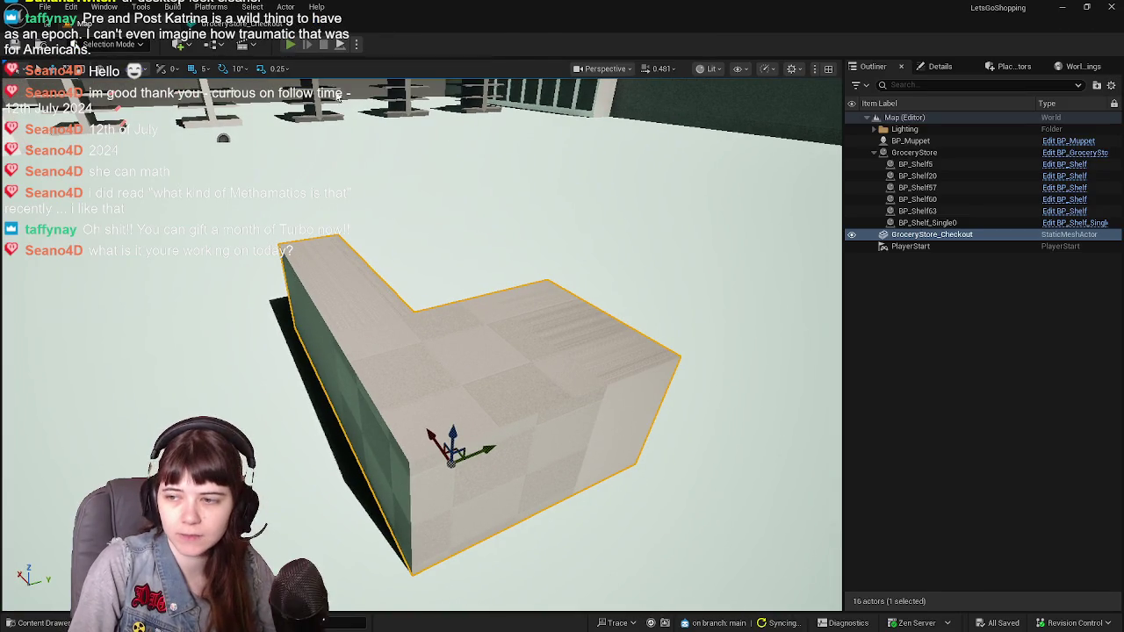
pyautogui.hotkey('alt', 'p')
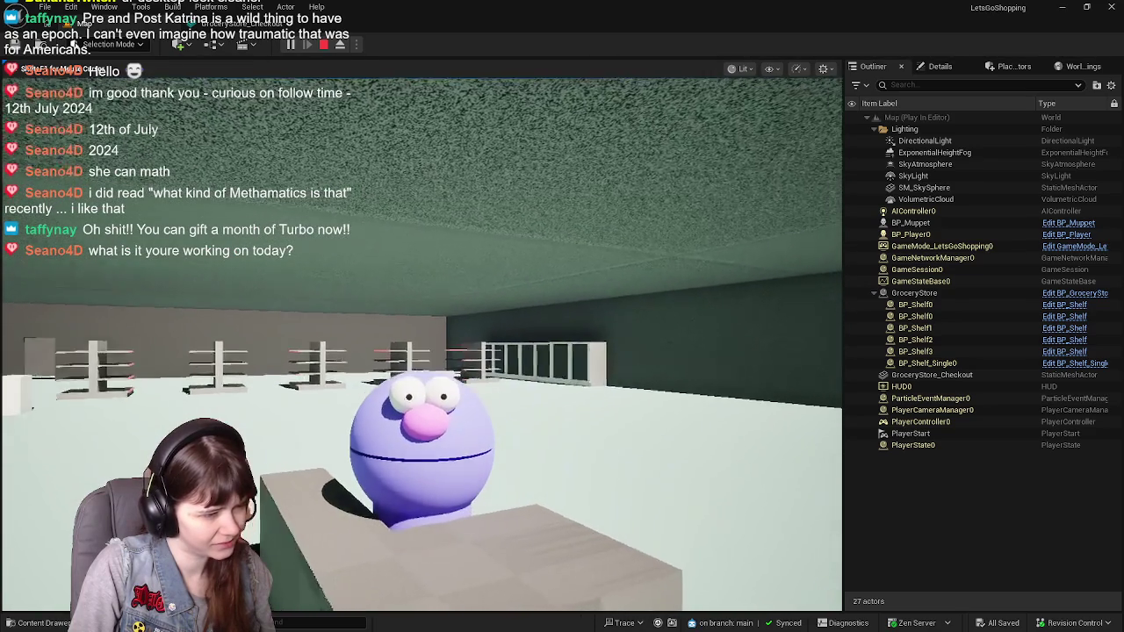
pyautogui.press('Escape')
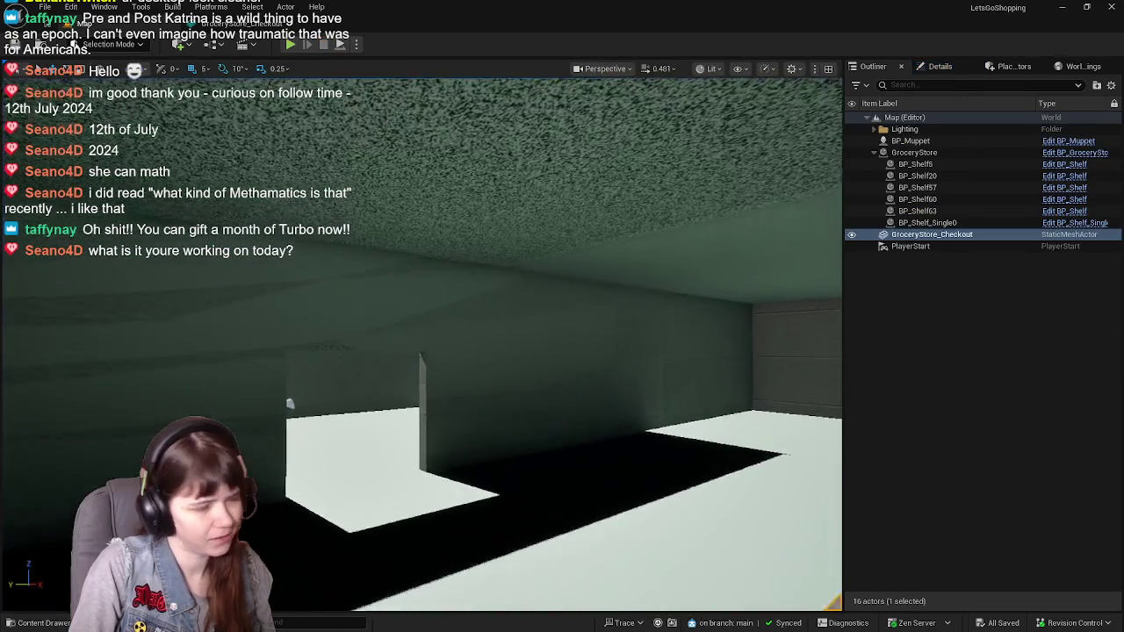
# Move BP_Muppet across the floor to stand behind the L-shaped checkout counter
pyautogui.moveTo(495, 340); pyautogui.dragTo(494, 340, button='right')
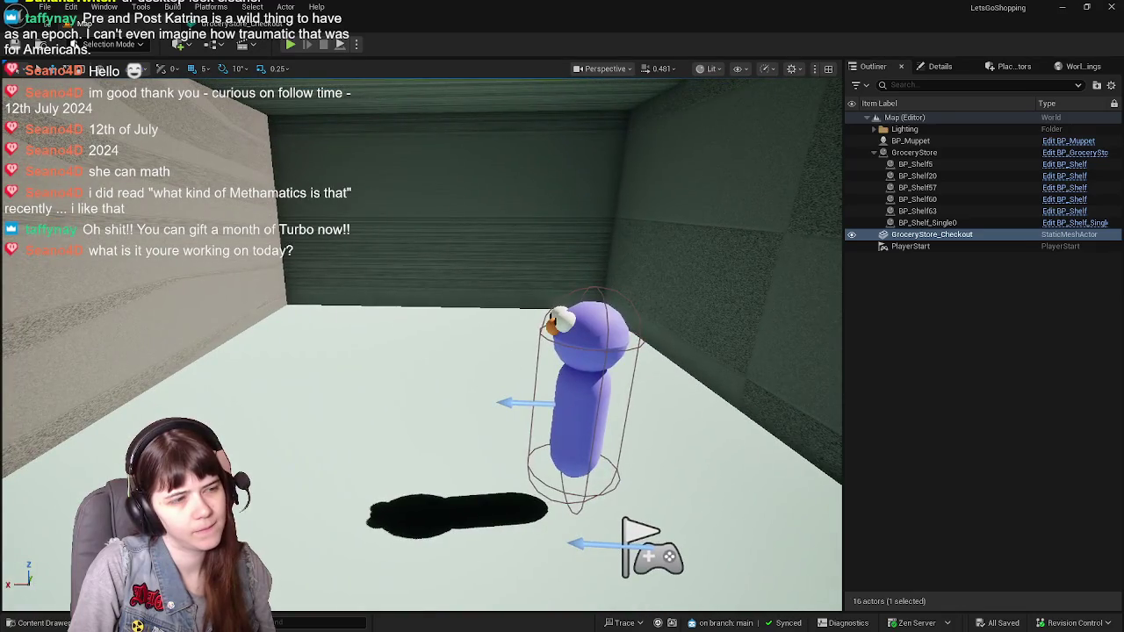
pyautogui.click(563, 368)
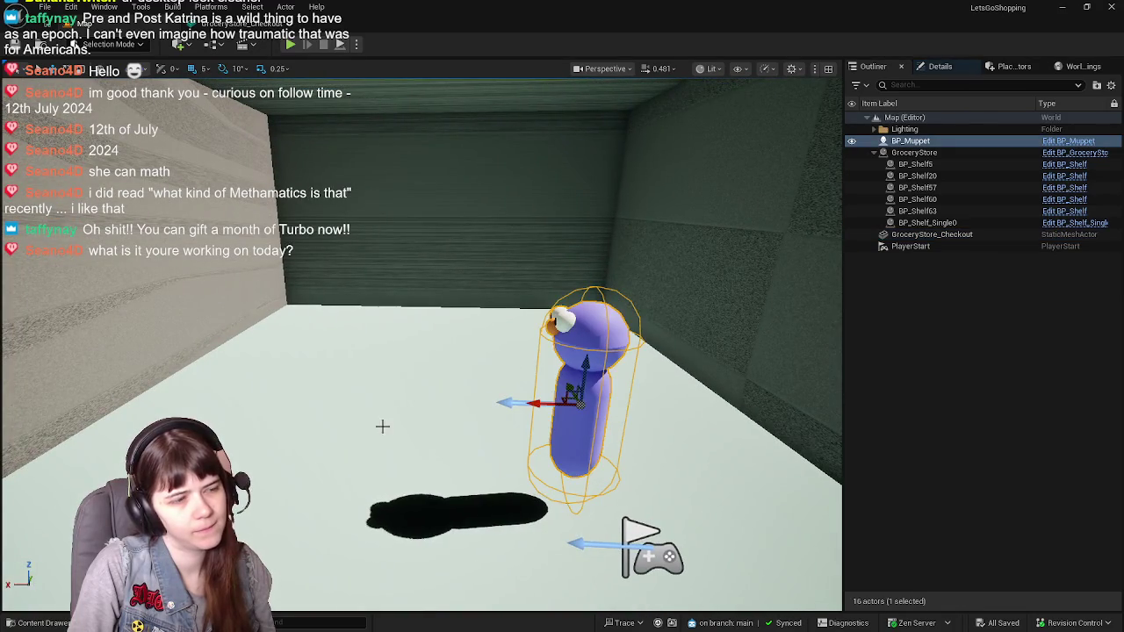
pyautogui.moveTo(381, 427); pyautogui.dragTo(381, 426, button='right')
pyautogui.moveTo(597, 602); pyautogui.dragTo(403, 392, button='middle')
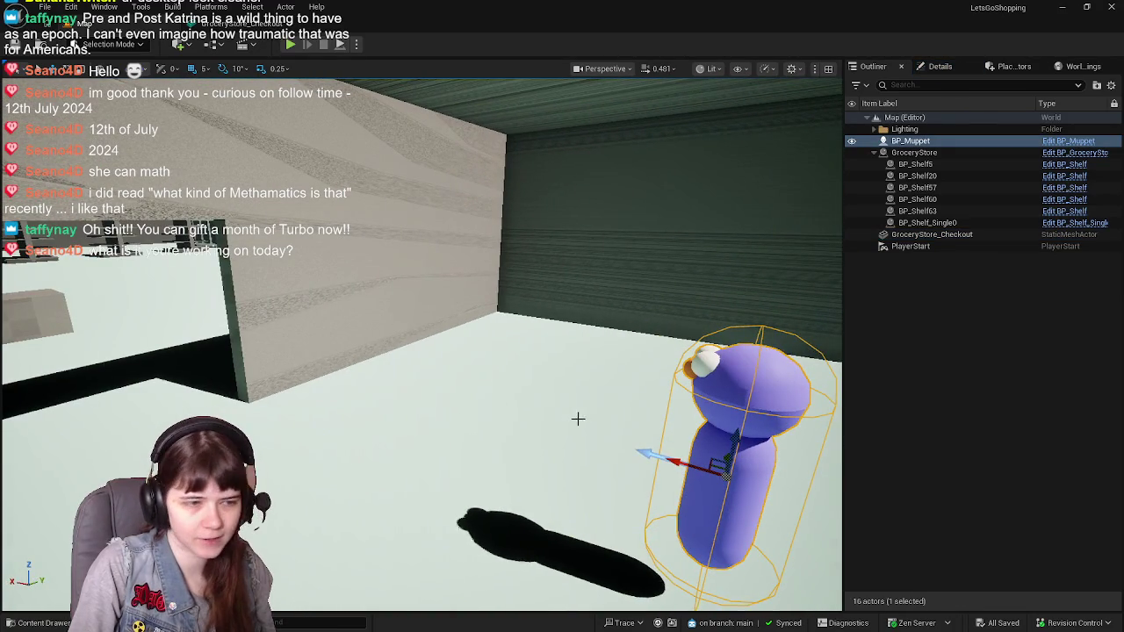
pyautogui.moveTo(671, 463); pyautogui.dragTo(136, 330)
pyautogui.moveTo(210, 326)
pyautogui.mouseDown(button='right')
pyautogui.moveTo(351, 369)
pyautogui.moveTo(121, 422)
pyautogui.mouseUp(button='right')
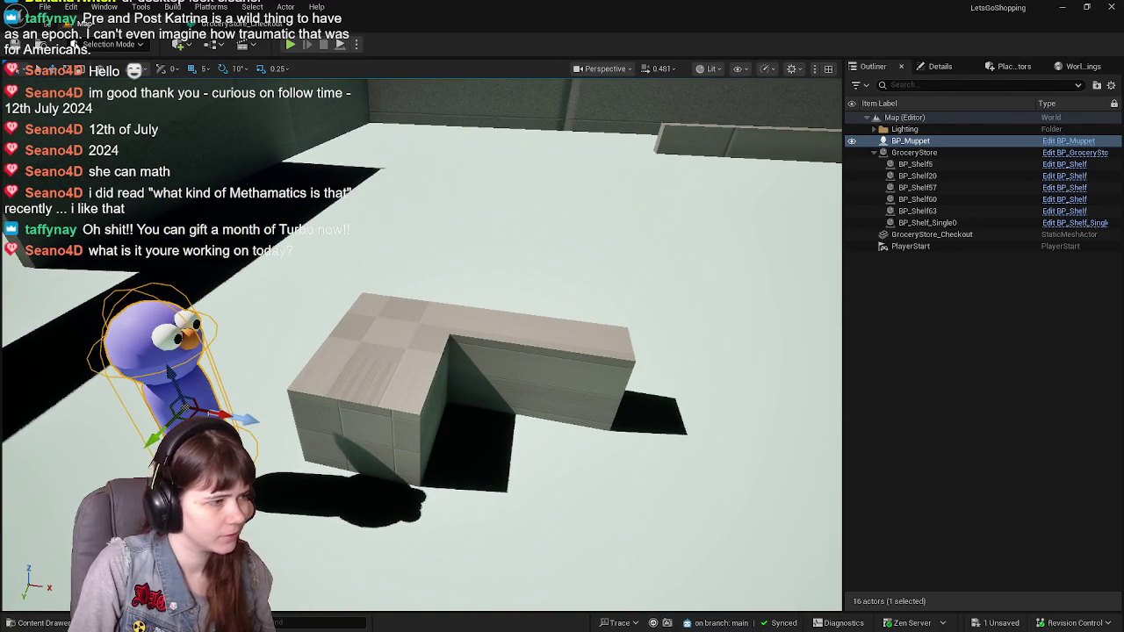
pyautogui.moveTo(189, 417); pyautogui.dragTo(479, 461)
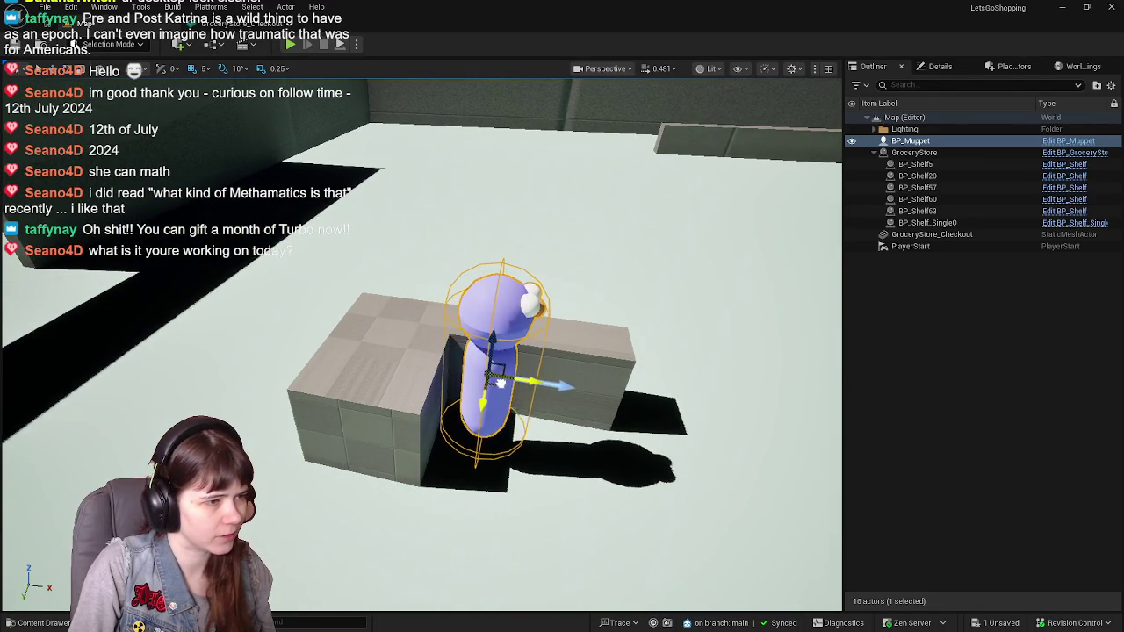
pyautogui.moveTo(478, 461); pyautogui.dragTo(439, 395, button='right')
# Inspect the muppet behind the counter from several angles, then return to Blender
pyautogui.moveTo(422, 351)
pyautogui.mouseDown(button='right')
pyautogui.moveTo(386, 369)
pyautogui.moveTo(360, 349)
pyautogui.mouseUp(button='right')
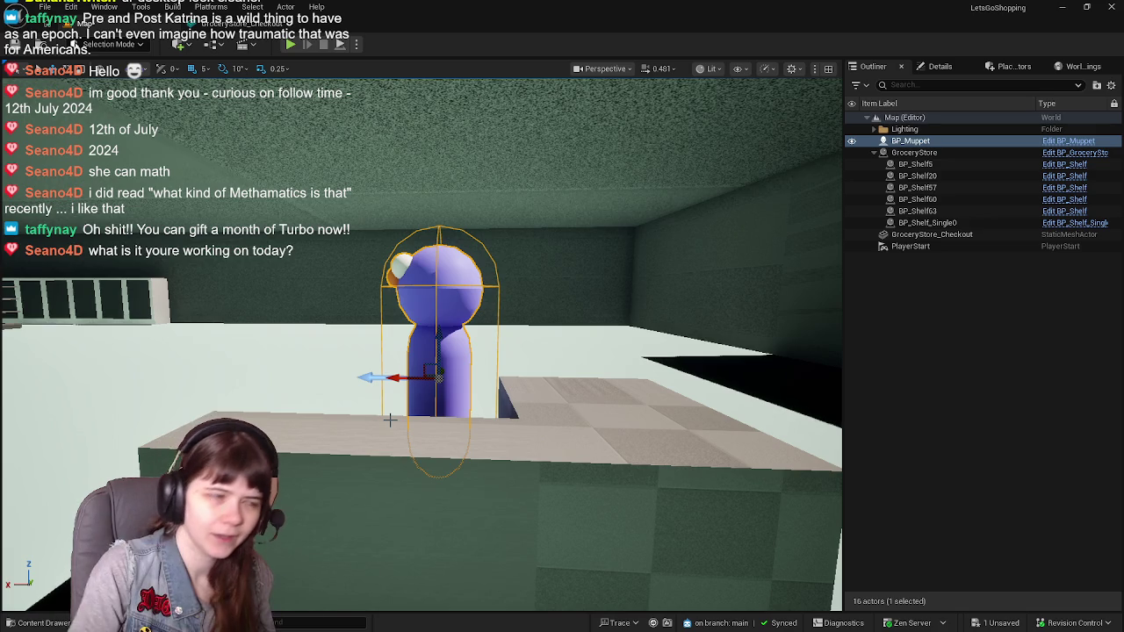
pyautogui.moveTo(433, 437); pyautogui.dragTo(433, 436, button='middle')
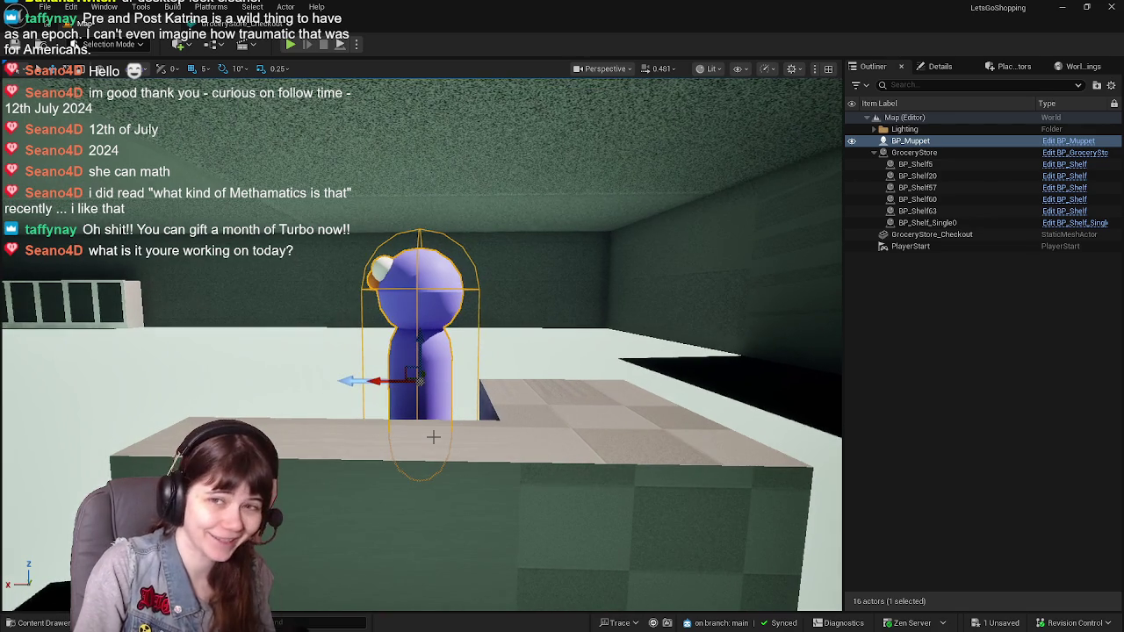
pyautogui.moveTo(430, 432); pyautogui.dragTo(430, 432, button='right')
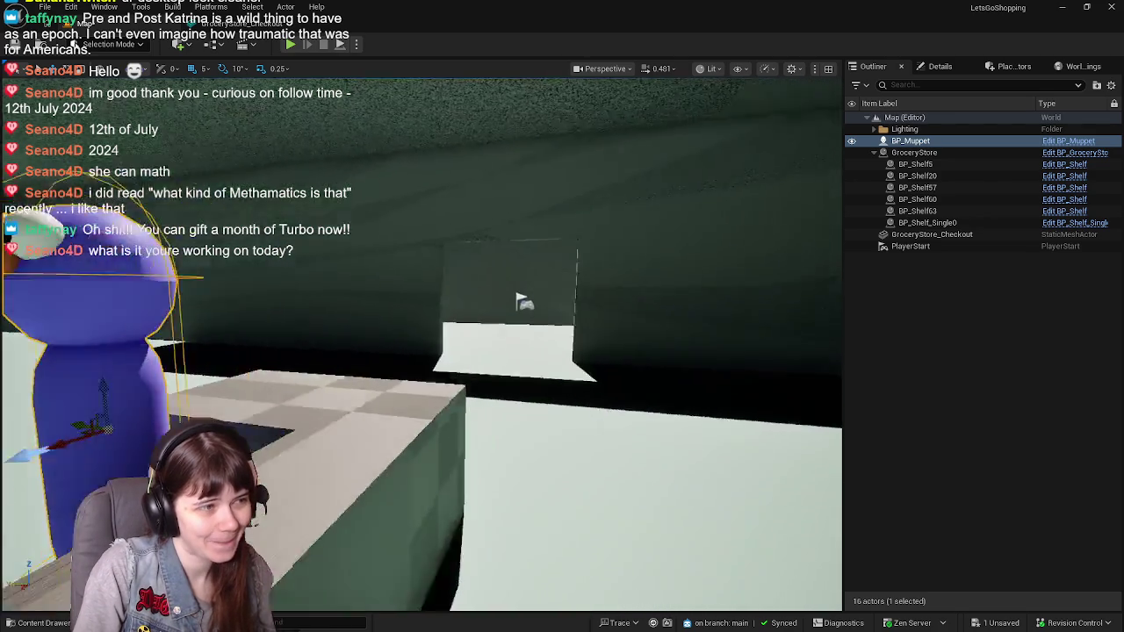
pyautogui.keyDown('alt'); pyautogui.moveTo(430, 432); pyautogui.dragTo(429, 432); pyautogui.keyUp('alt')
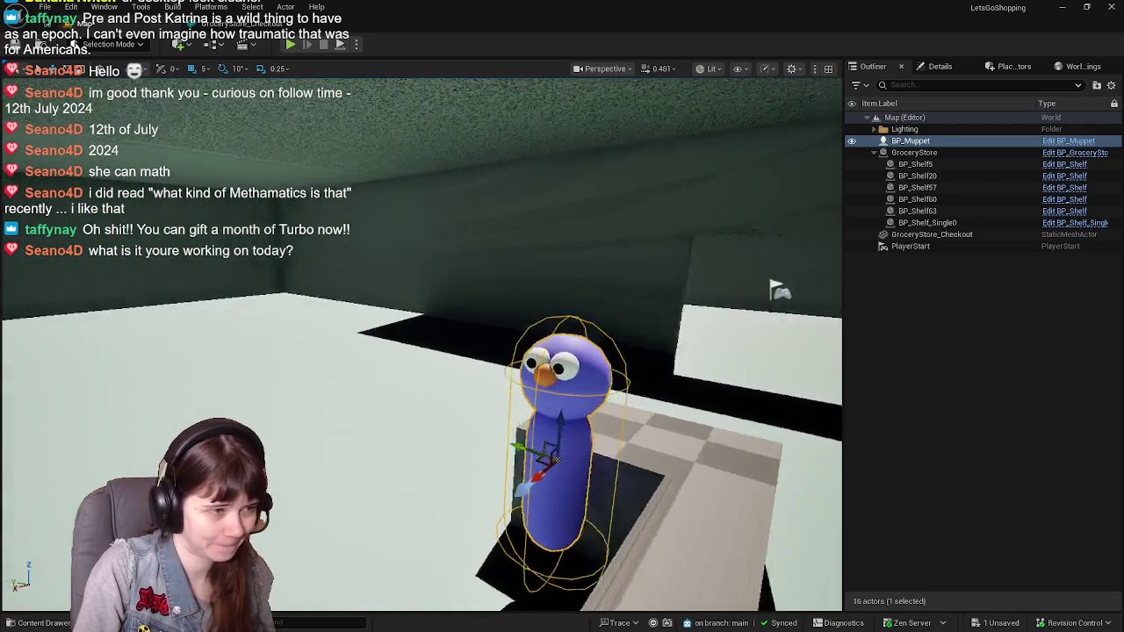
pyautogui.moveTo(429, 432); pyautogui.dragTo(429, 432, button='right')
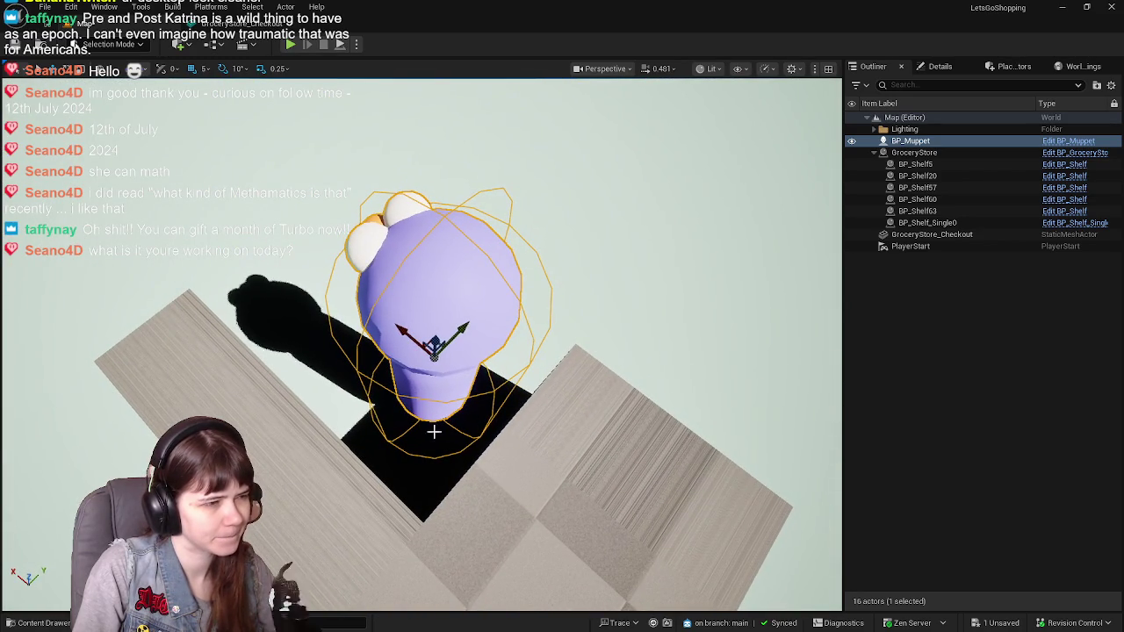
pyautogui.moveTo(477, 375); pyautogui.dragTo(507, 382, button='right')
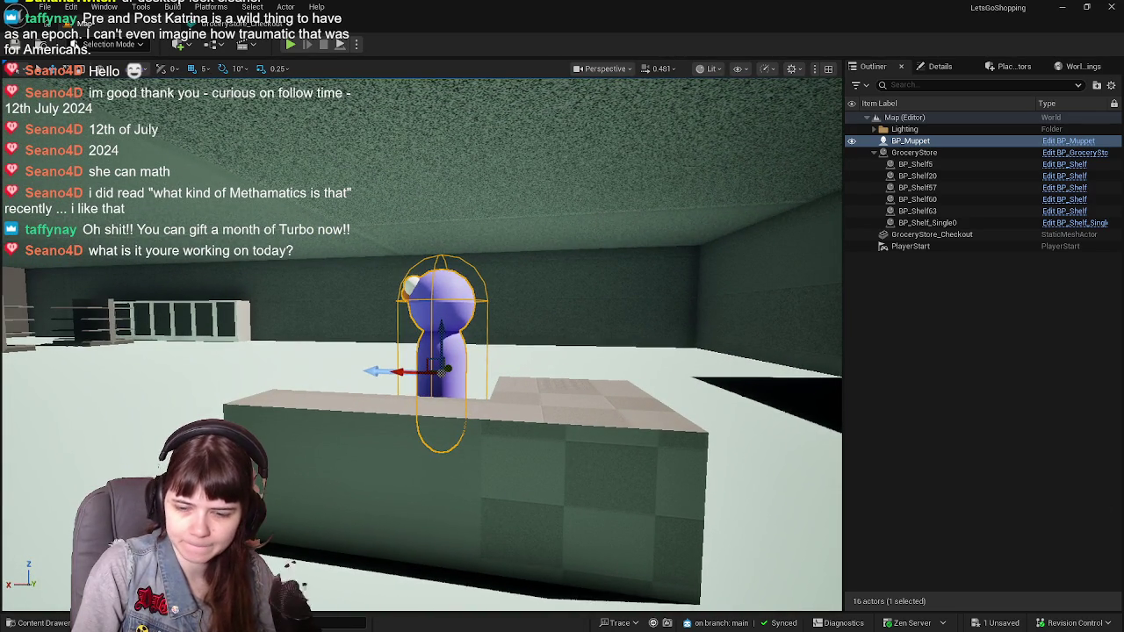
pyautogui.hotkey('alt', 'Tab')
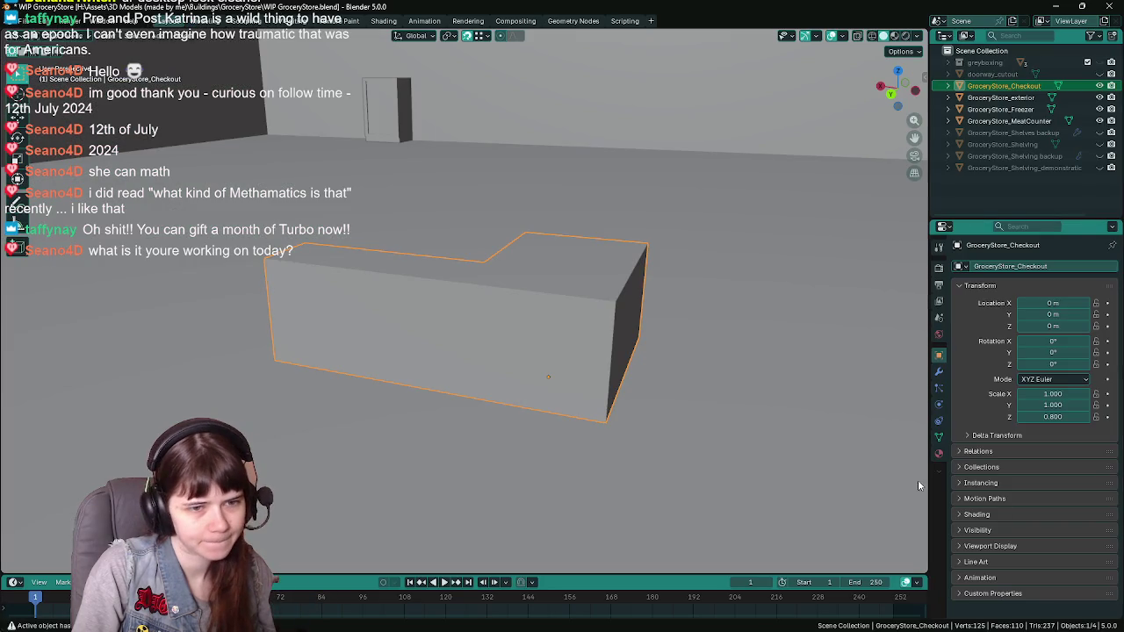
# Set the checkout counter's Z scale back to 1.000, then open GroceryStore_Checkout's asset options in Unreal
pyautogui.click(1054, 416)
pyautogui.moveTo(492, 333); pyautogui.dragTo(630, 332, button='middle')
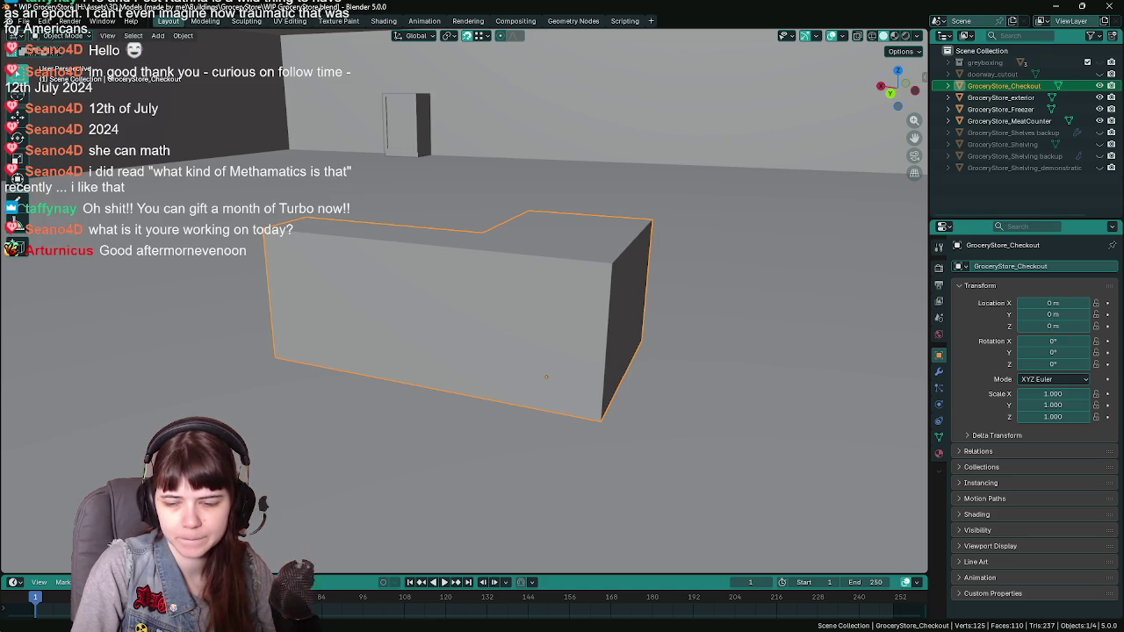
pyautogui.hotkey('alt', 'Tab')
pyautogui.hotkey('ctrl', 'space')
pyautogui.rightClick(413, 483)
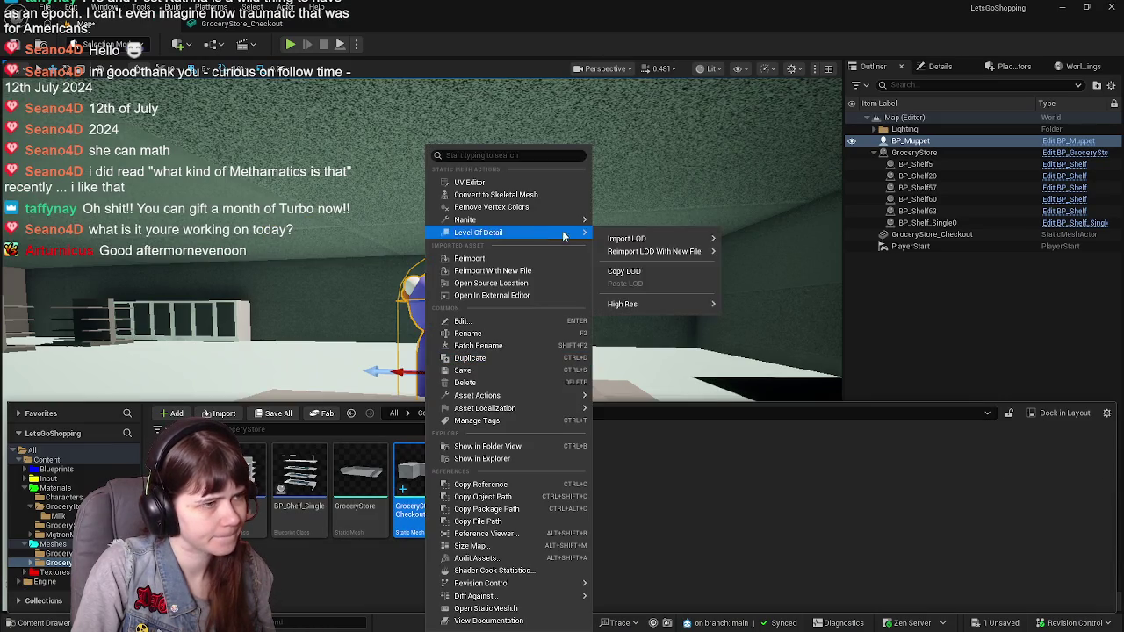
# Reimport GroceryStore_Checkout with the new file, save it via Save Selected, and check the muppet behind it
pyautogui.click(497, 261)
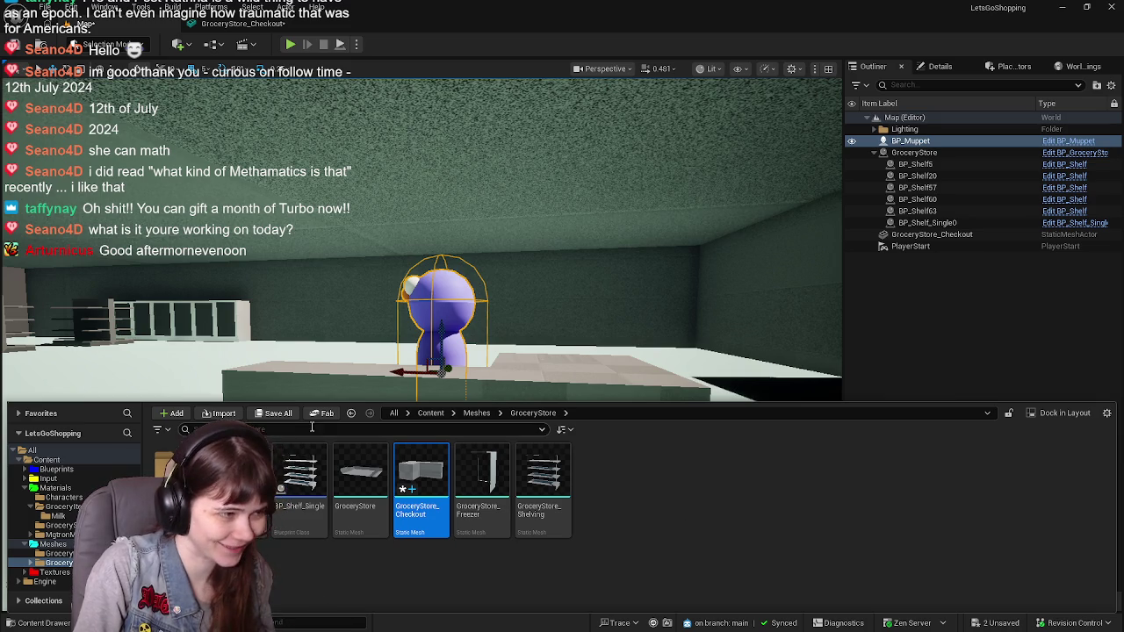
pyautogui.click(279, 415)
pyautogui.click(662, 454)
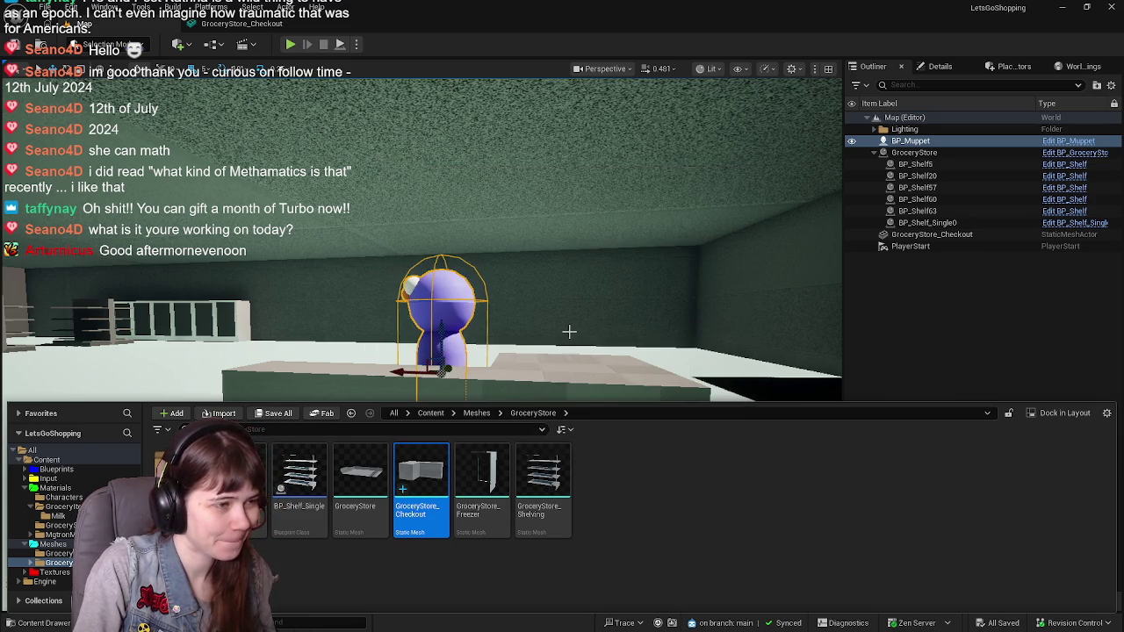
pyautogui.moveTo(422, 352); pyautogui.dragTo(421, 351, button='right')
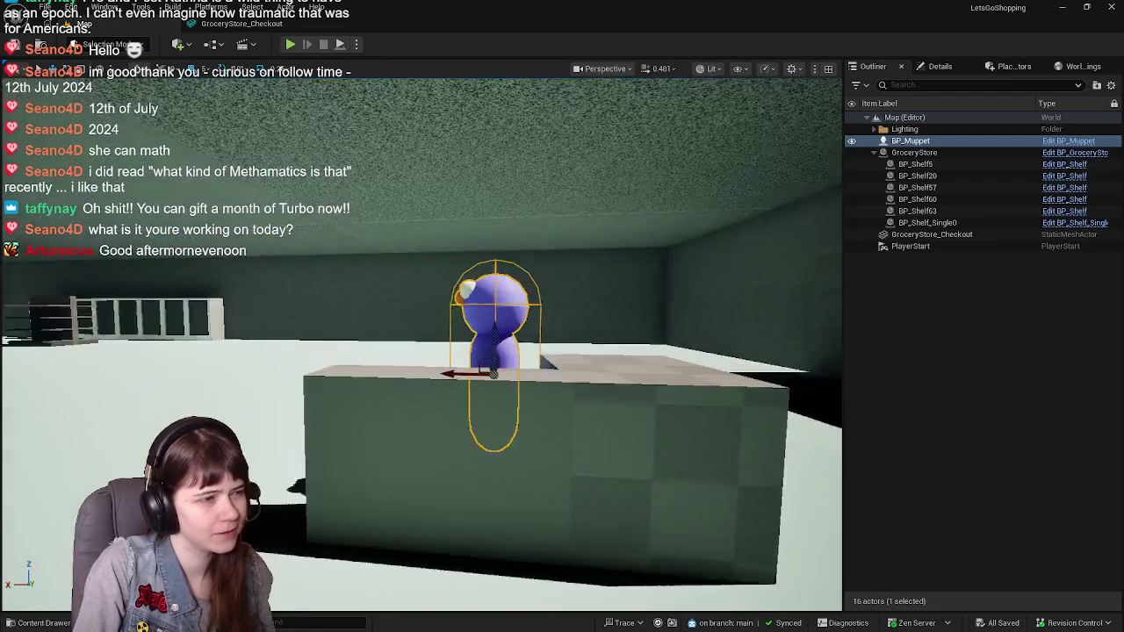
pyautogui.moveTo(559, 329); pyautogui.dragTo(560, 330, button='right')
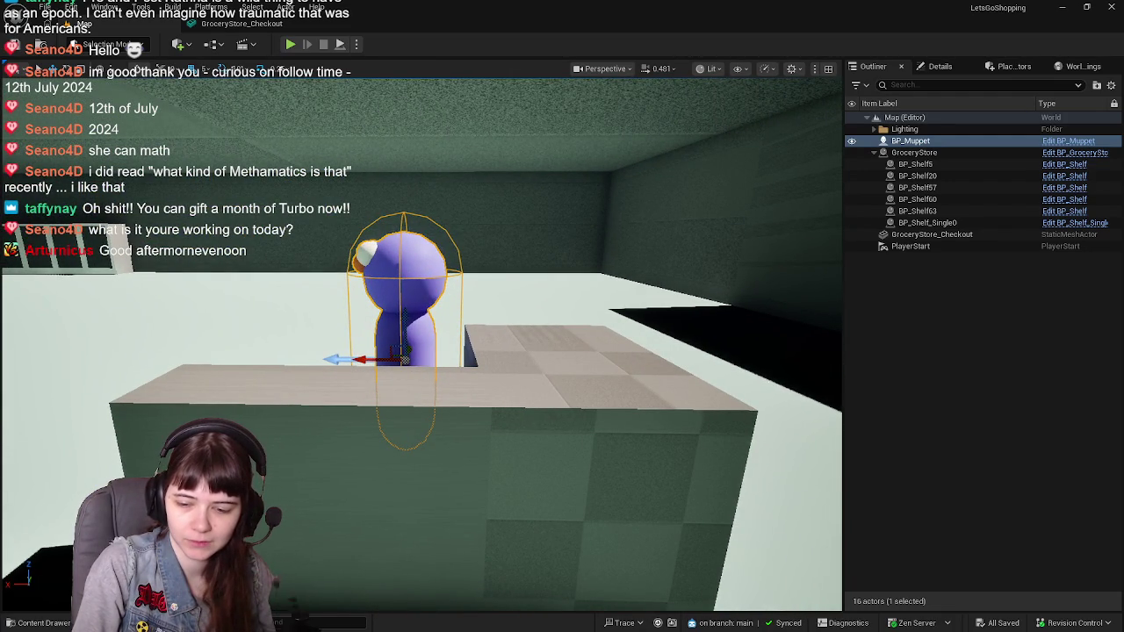
pyautogui.hotkey('alt', 'Tab')
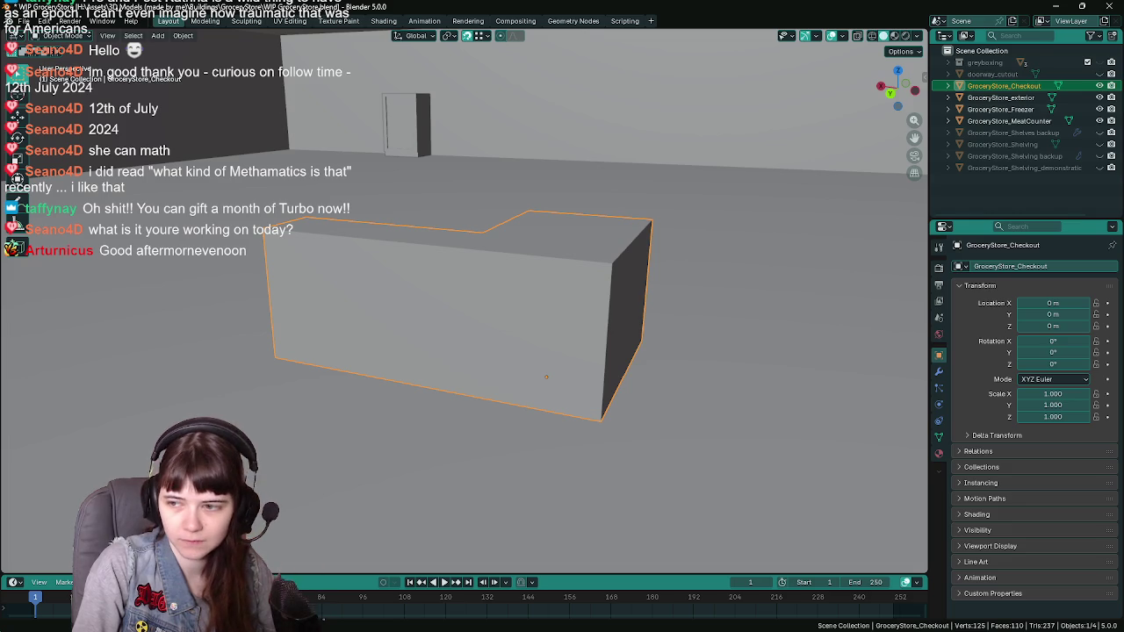
pyautogui.hotkey('alt', 'Tab')
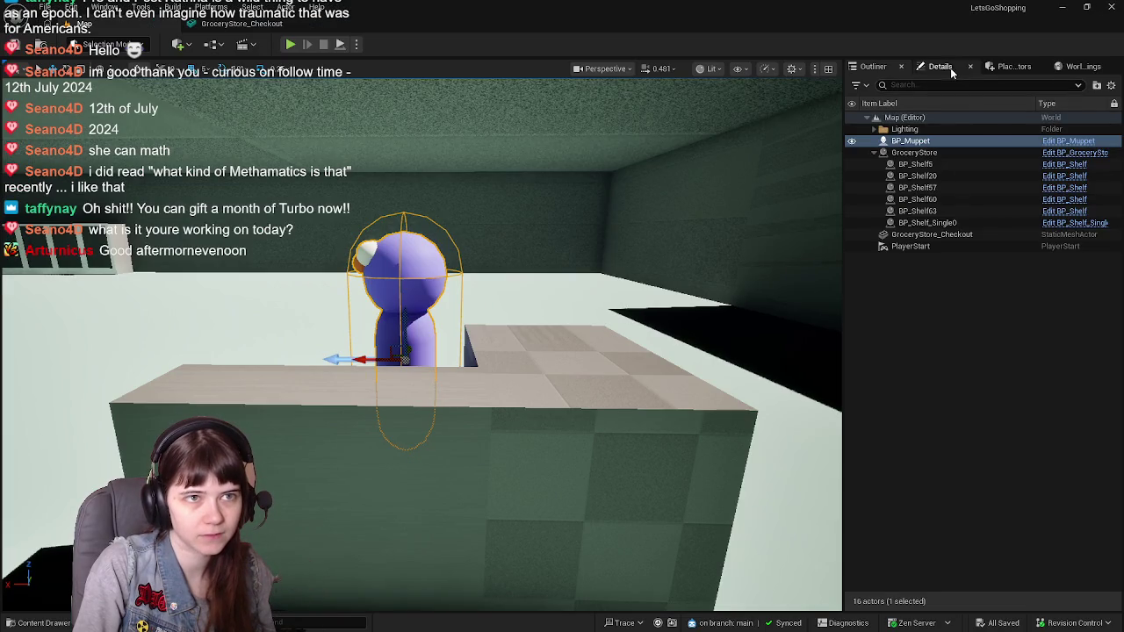
# Drag BP_Muppet to the open centre of the room near the player start, at Y 140
pyautogui.click(940, 66)
pyautogui.moveTo(720, 290); pyautogui.dragTo(683, 281, button='middle')
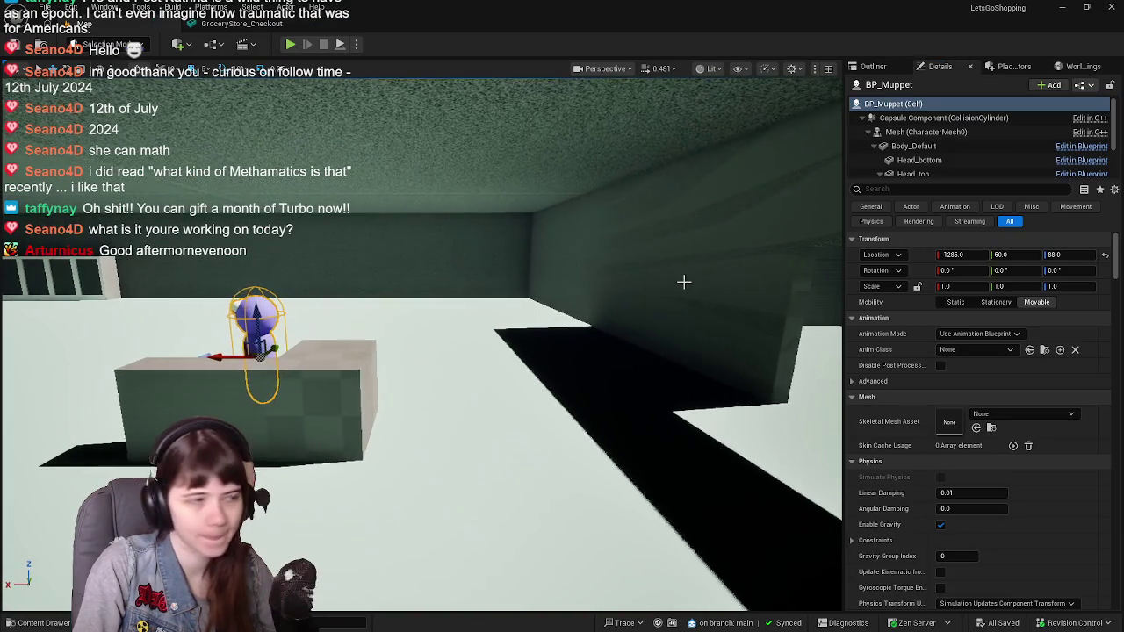
pyautogui.moveTo(209, 357); pyautogui.dragTo(575, 342)
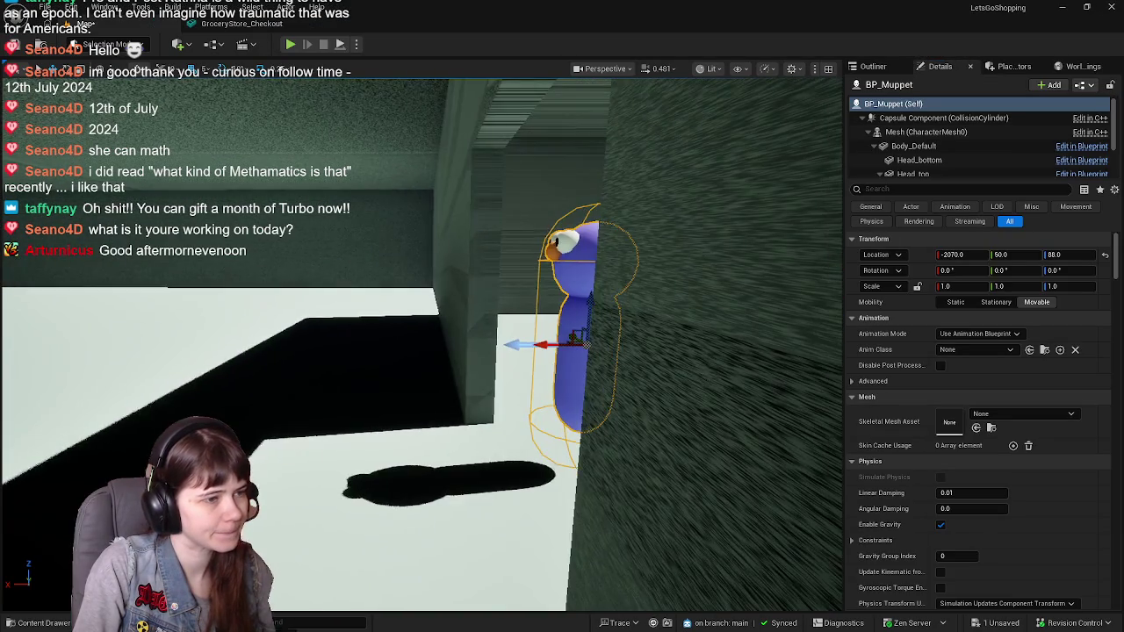
pyautogui.moveTo(575, 342); pyautogui.dragTo(209, 375, button='right')
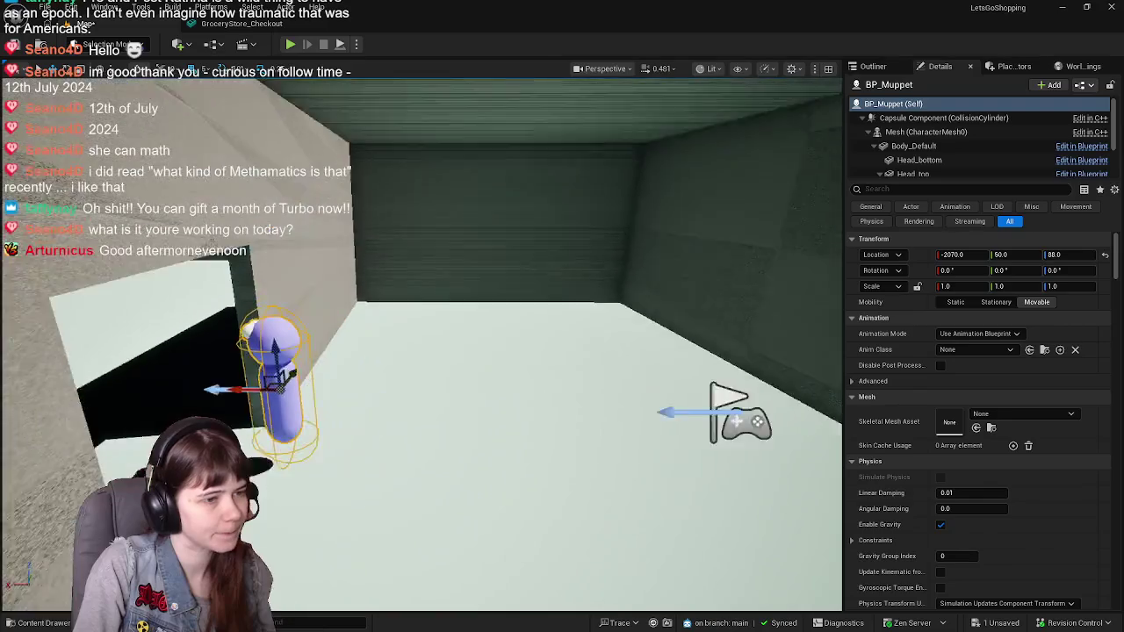
pyautogui.moveTo(154, 384); pyautogui.dragTo(548, 403)
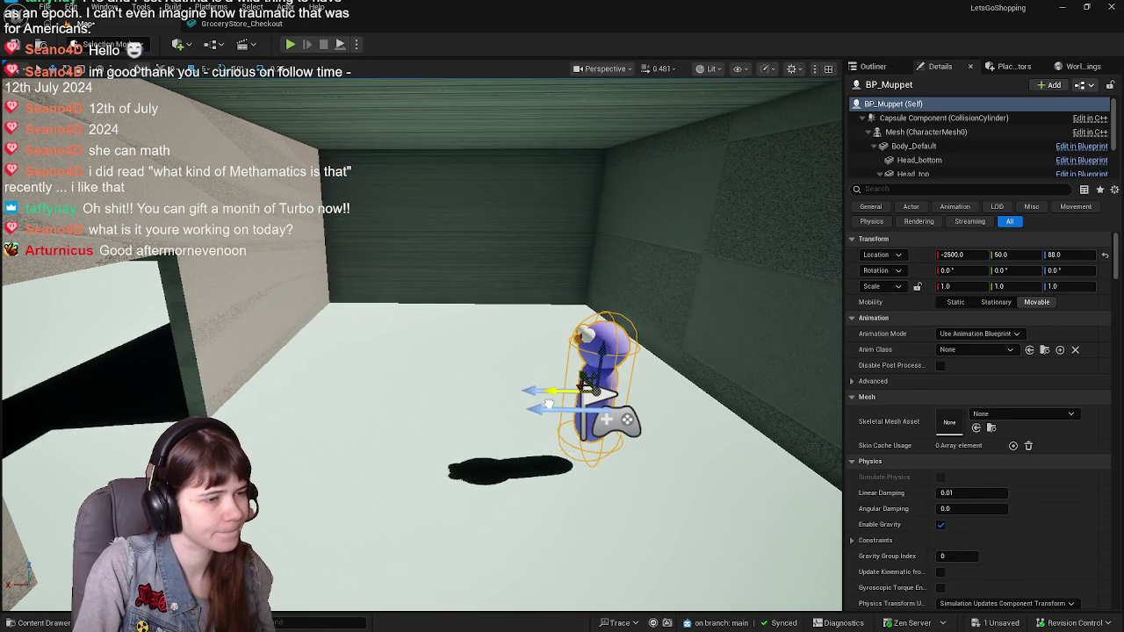
pyautogui.moveTo(455, 401); pyautogui.dragTo(492, 413, button='right')
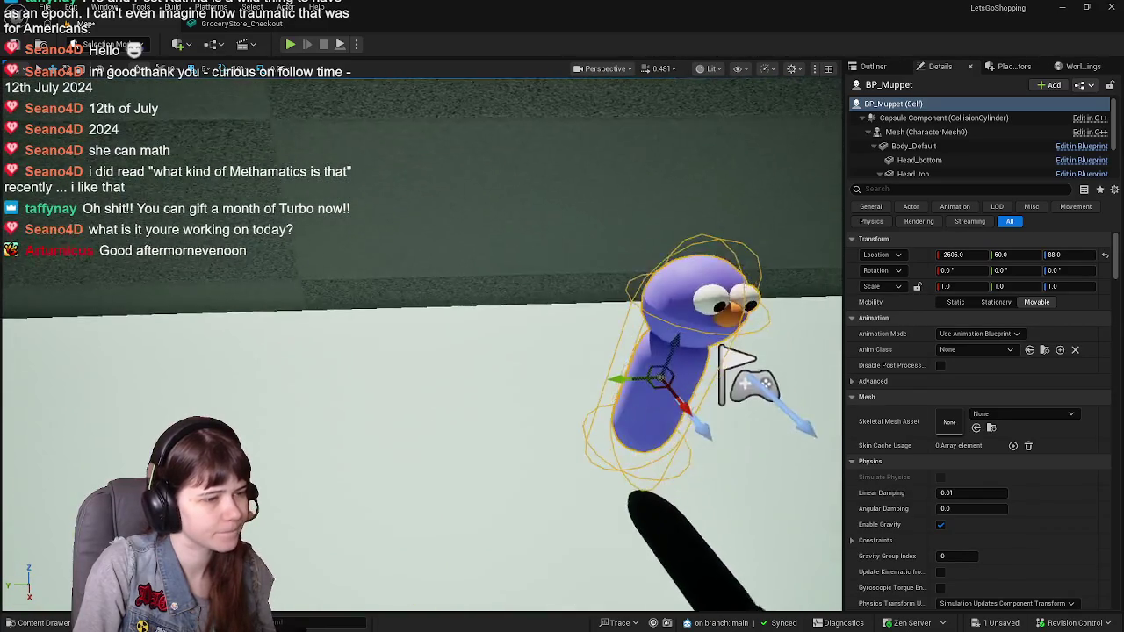
pyautogui.moveTo(400, 392); pyautogui.dragTo(399, 392, button='right')
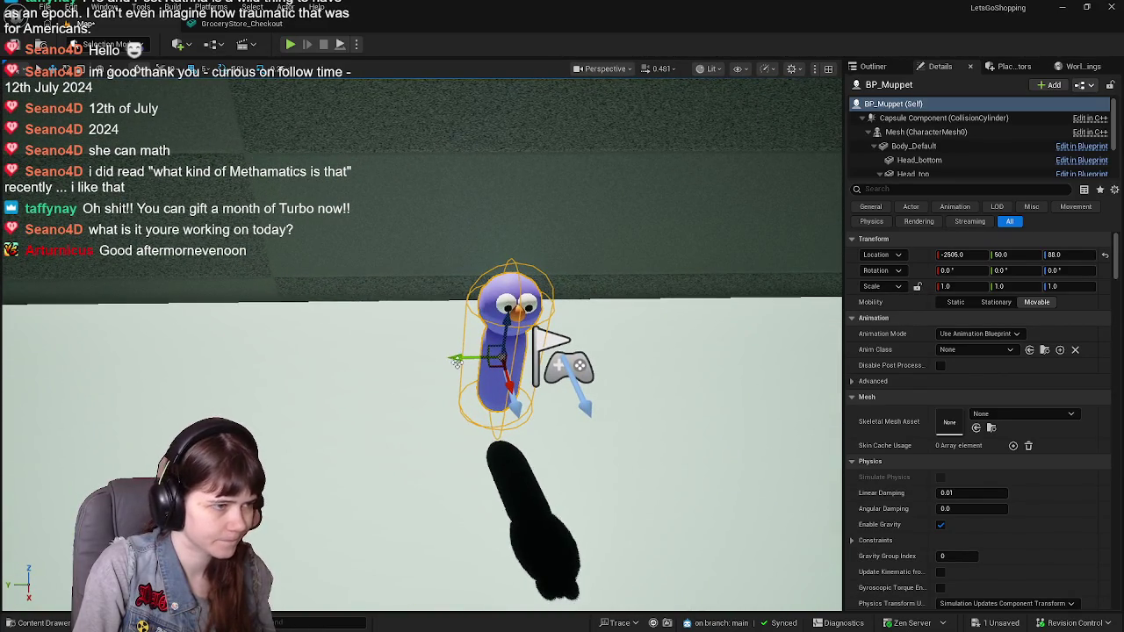
pyautogui.moveTo(457, 360); pyautogui.dragTo(360, 362)
pyautogui.moveTo(533, 376); pyautogui.dragTo(533, 375, button='right')
# Set BP_Muppet's Location X to -2500 in the Details panel
pyautogui.click(969, 253)
pyautogui.write('500')
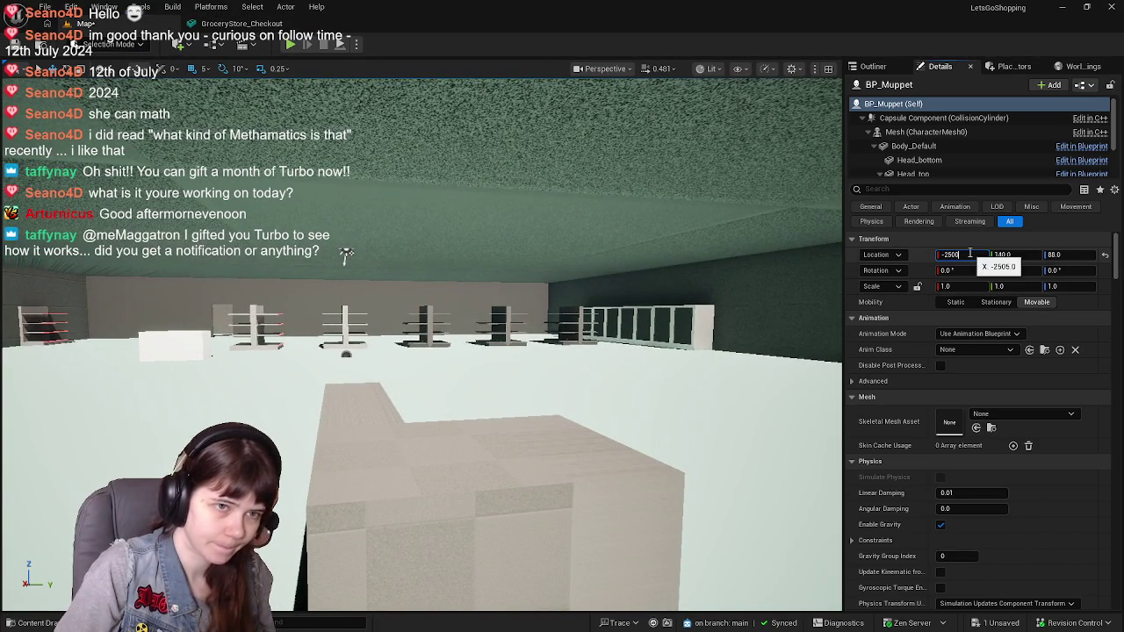
pyautogui.press('Return')
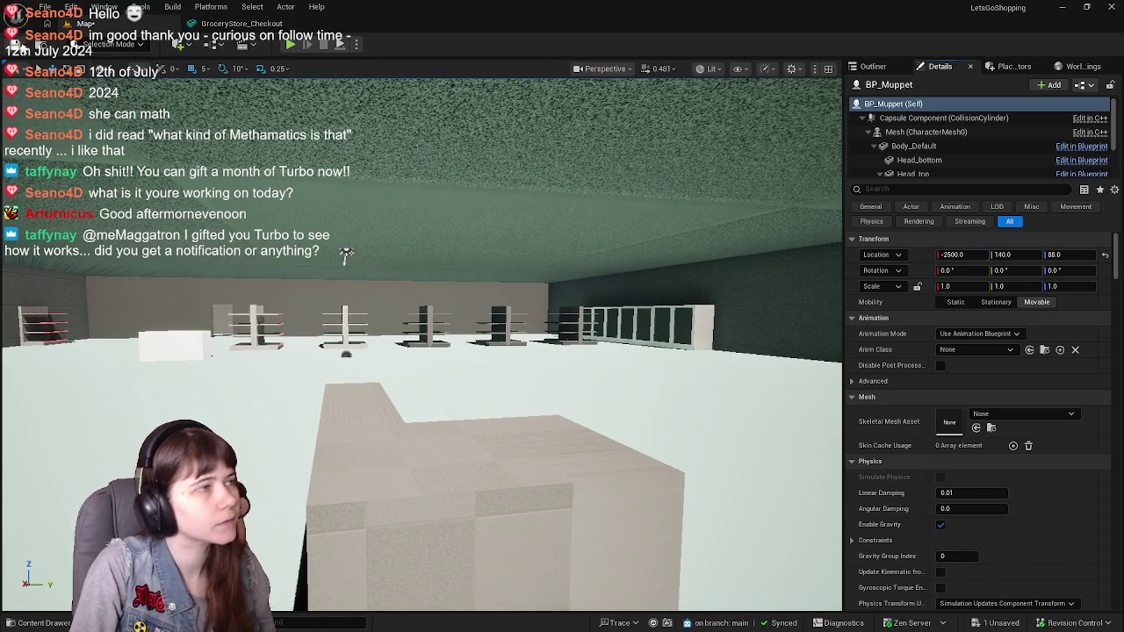
# Select GroceryStore_Checkout in Unreal, orbit to inspect it from several sides, then minimize the editor
pyautogui.click(527, 440)
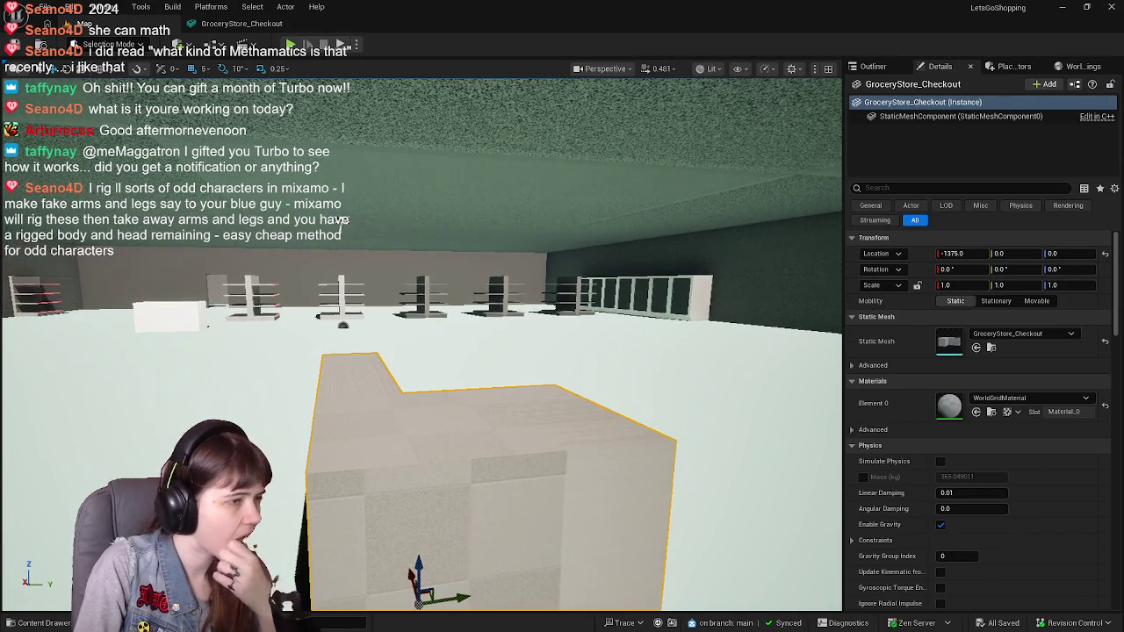
pyautogui.moveTo(337, 230); pyautogui.dragTo(337, 230, button='right')
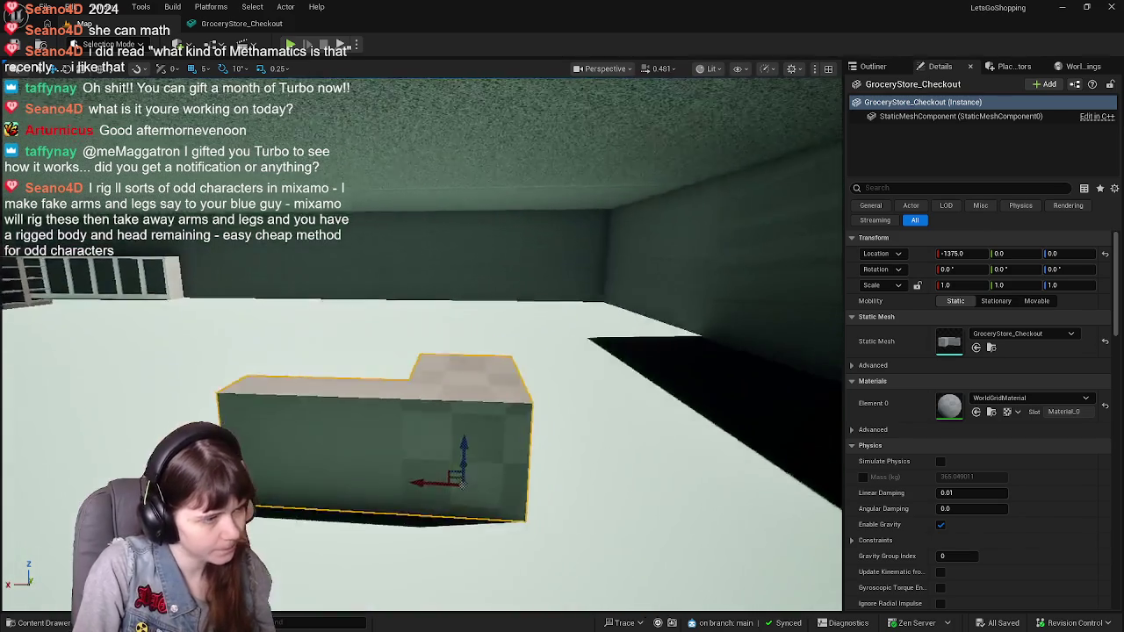
pyautogui.keyDown('alt'); pyautogui.moveTo(421, 352); pyautogui.dragTo(492, 351); pyautogui.keyUp('alt')
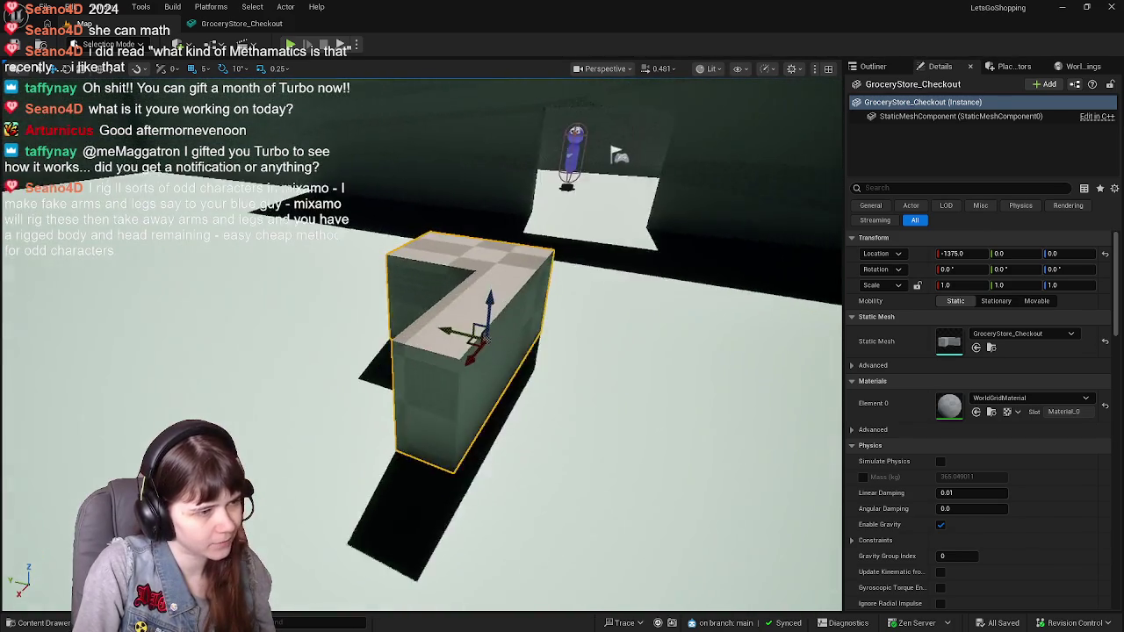
pyautogui.keyDown('alt'); pyautogui.moveTo(311, 350); pyautogui.dragTo(311, 349); pyautogui.keyUp('alt')
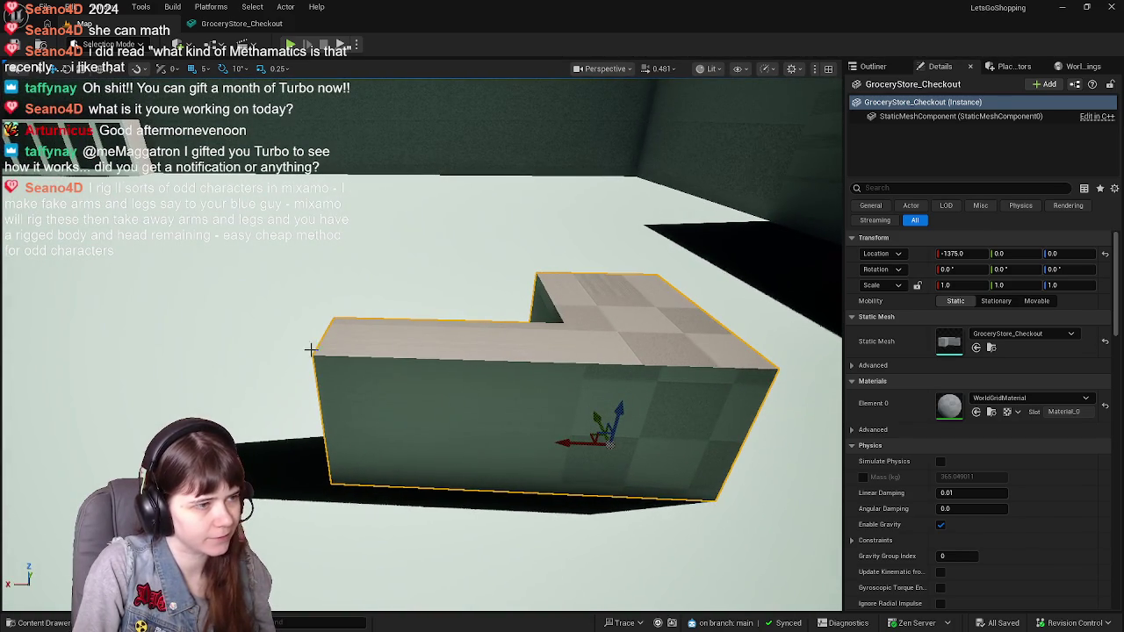
pyautogui.keyDown('alt'); pyautogui.moveTo(465, 369); pyautogui.dragTo(468, 364); pyautogui.keyUp('alt')
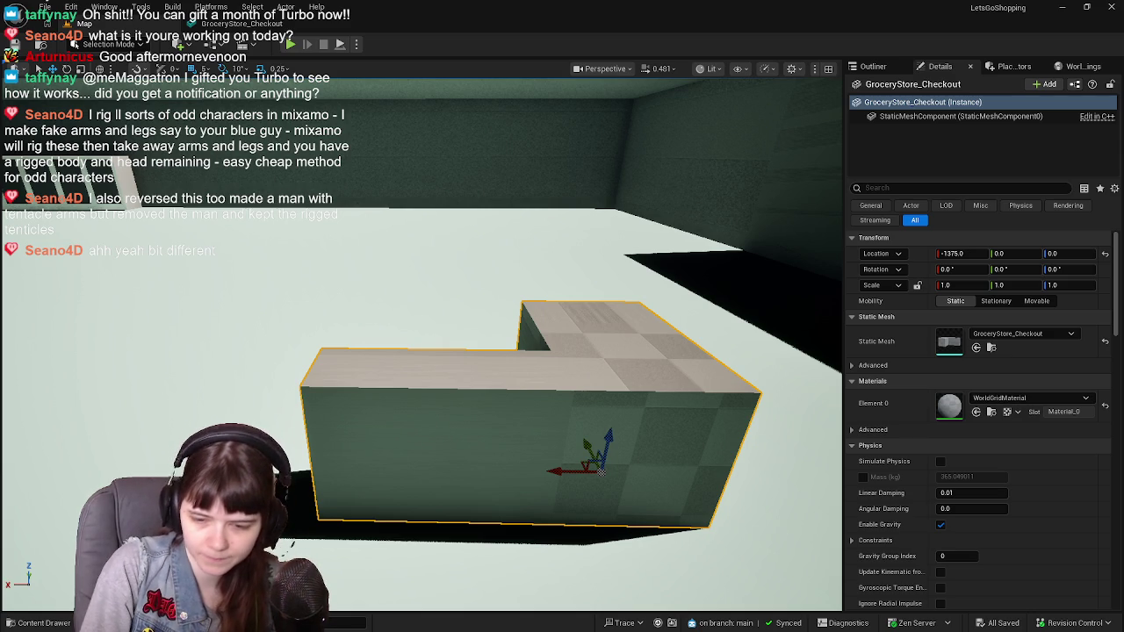
pyautogui.click(1062, 7)
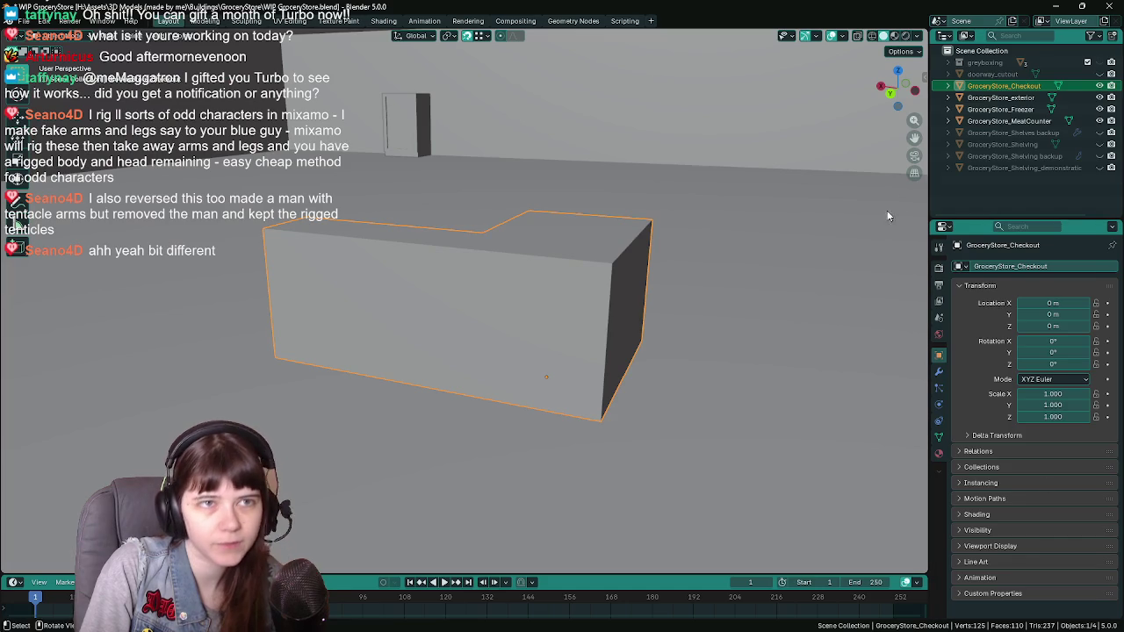
# Minimize the open windows and open WIP Muppets.blend from Blender's recent files
pyautogui.click(1062, 7)
pyautogui.click(1061, 7)
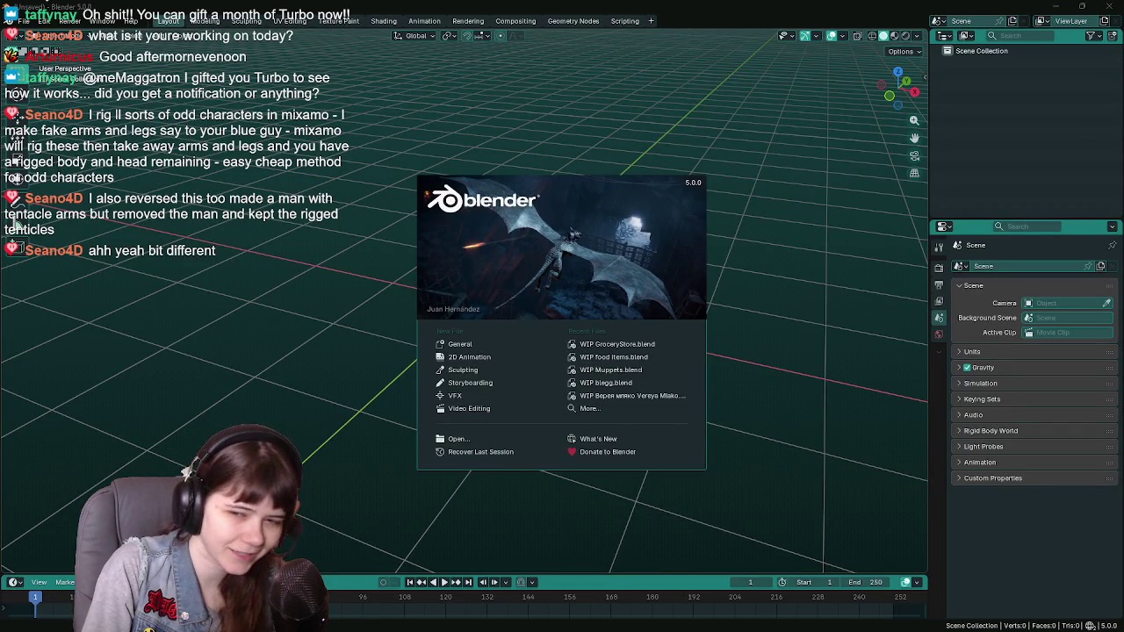
pyautogui.click(615, 369)
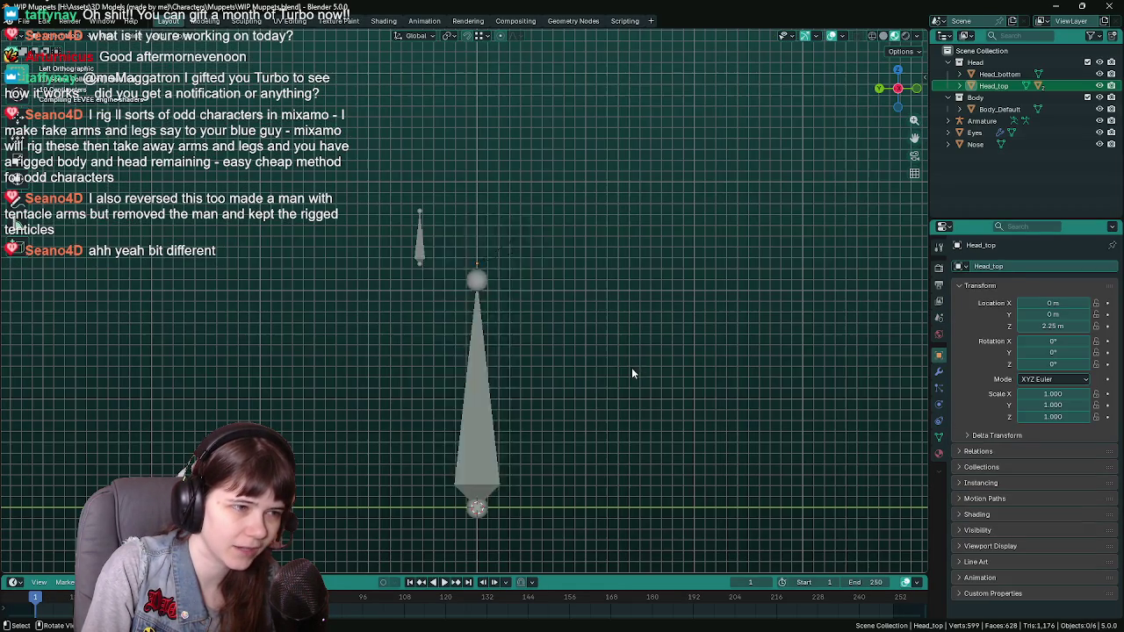
pyautogui.scroll(1, 484, 303)
# Select the muppet's Armature, orbit to a perspective view, and add a new collection in the Outliner
pyautogui.click(468, 295)
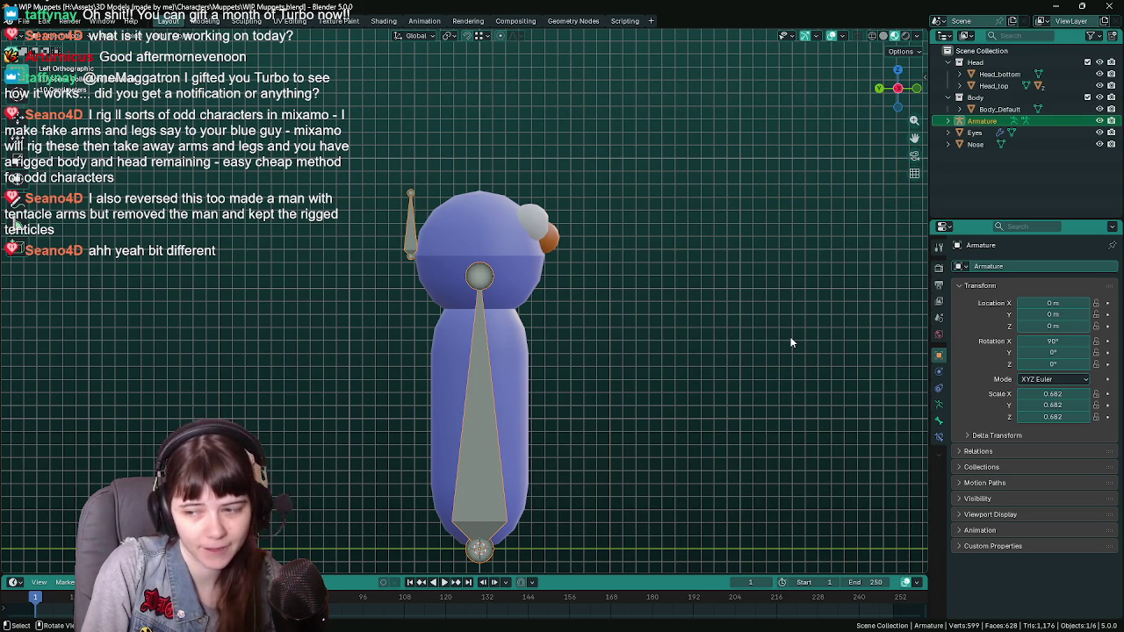
pyautogui.scroll(-1, 677, 349)
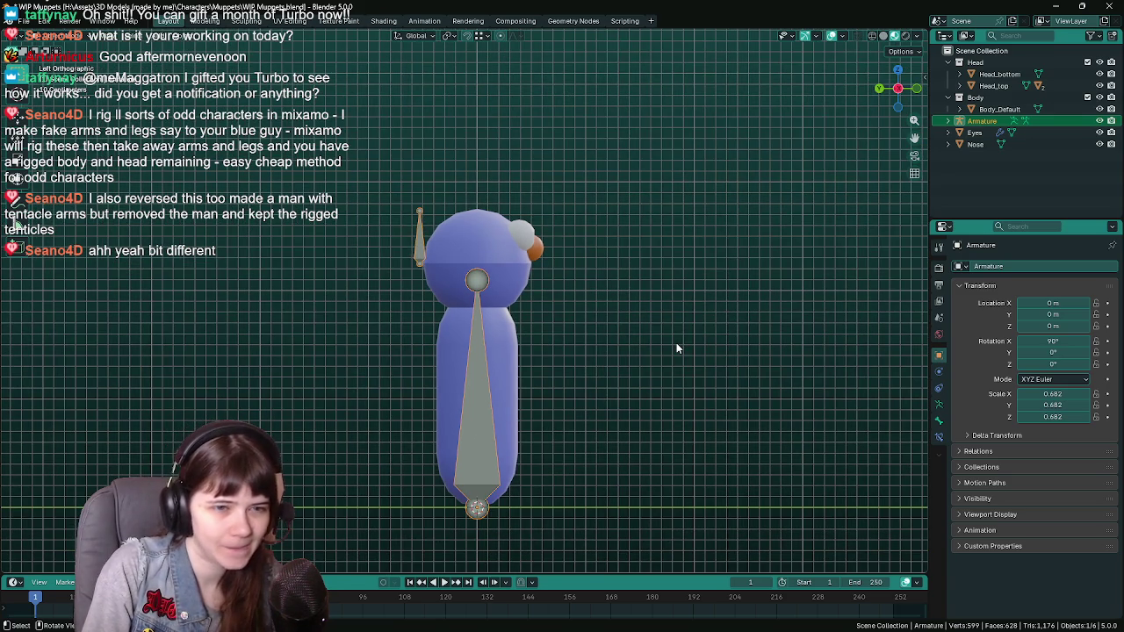
pyautogui.moveTo(616, 403)
pyautogui.mouseDown(button='middle')
pyautogui.moveTo(522, 389)
pyautogui.moveTo(600, 381)
pyautogui.moveTo(566, 369)
pyautogui.moveTo(475, 438)
pyautogui.moveTo(553, 399)
pyautogui.mouseUp(button='middle')
pyautogui.rightClick(1012, 169)
pyautogui.click(1011, 169)
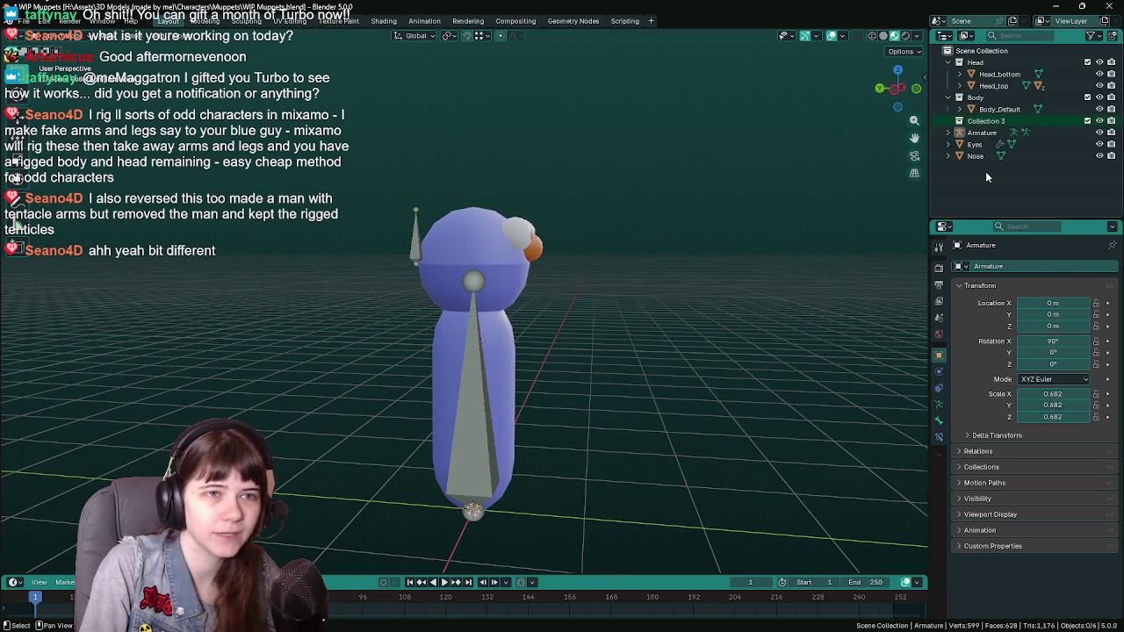
# Rename the new collection to 'placeholder' and import the MuppetRig FBX into it
pyautogui.doubleClick(985, 122)
pyautogui.write('pl')
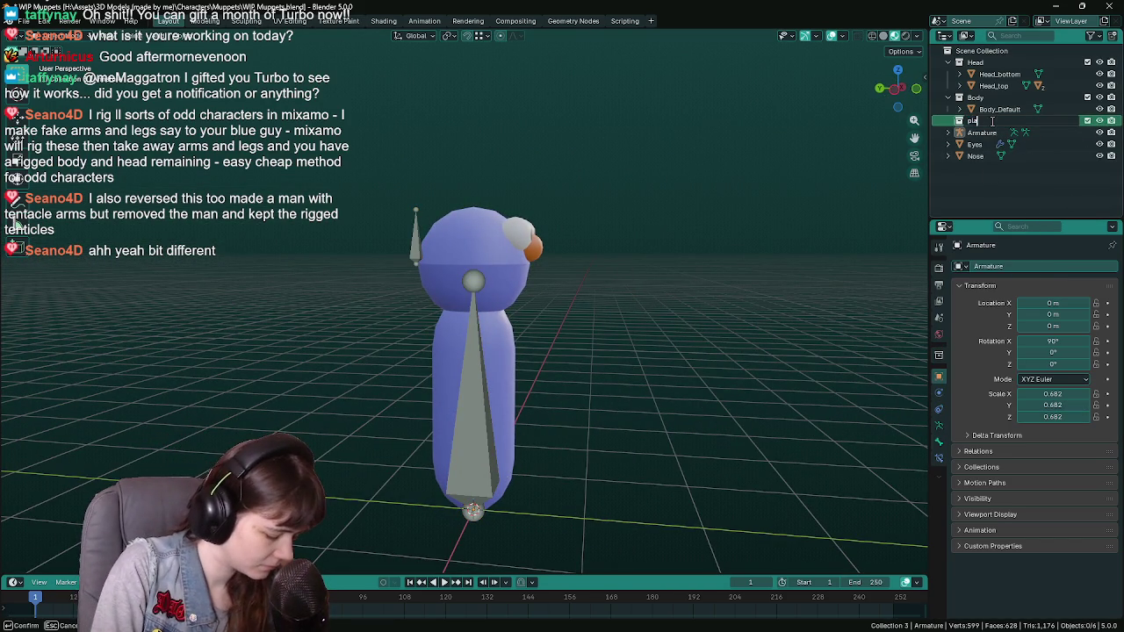
pyautogui.write('aceholder')
pyautogui.press('Return')
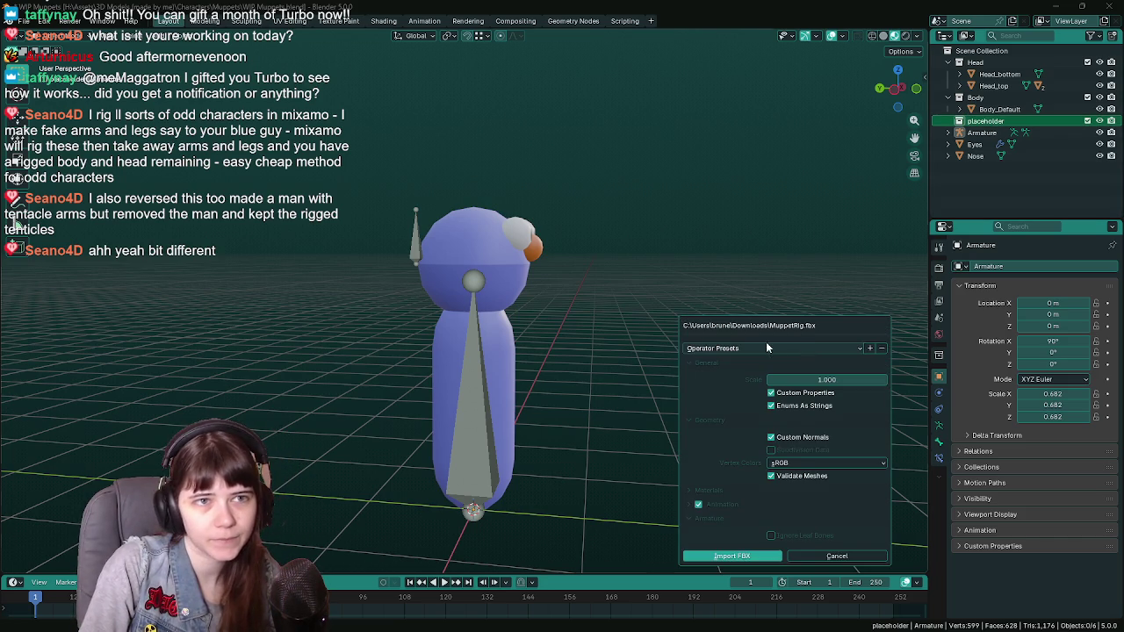
pyautogui.click(732, 558)
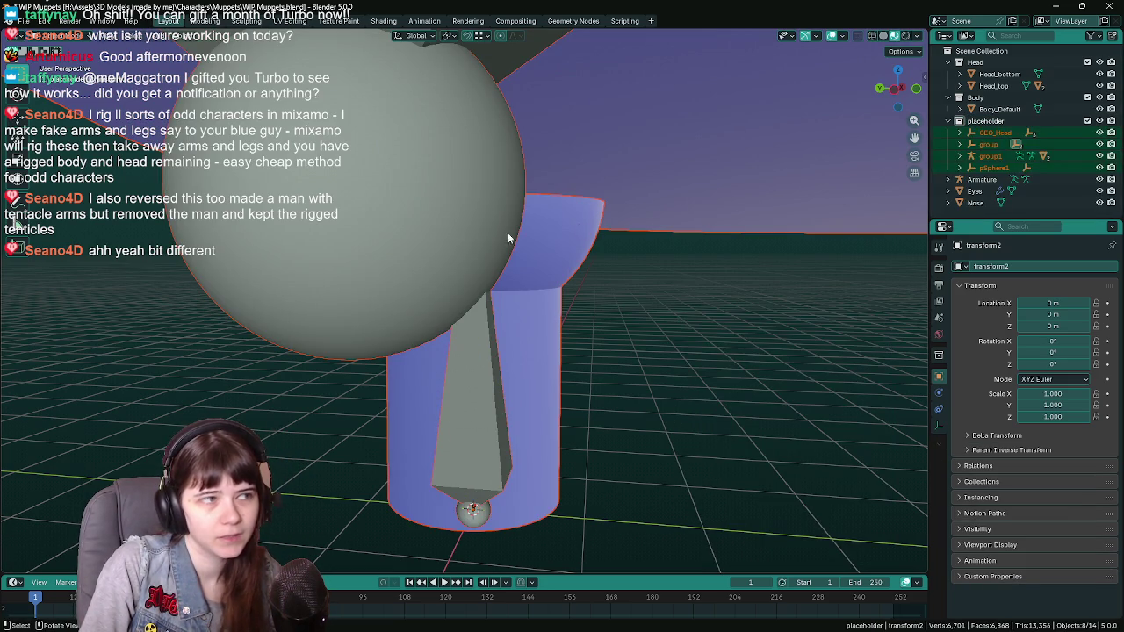
pyautogui.click(427, 209)
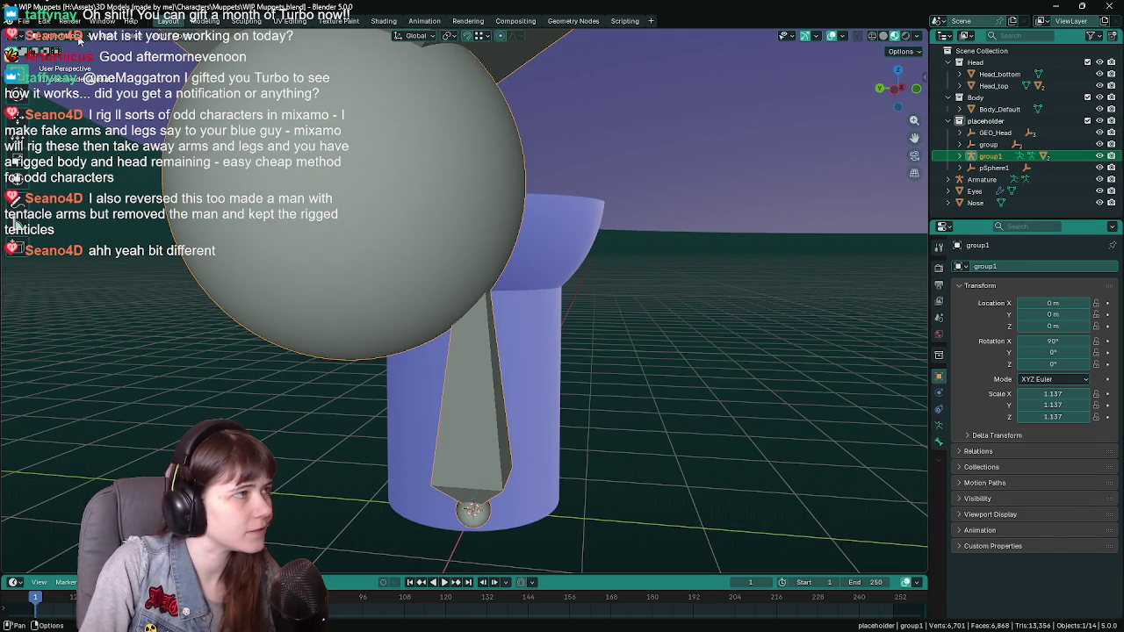
# Enter Pose Mode on the group1 rig and test scaling the big sphere's bone
pyautogui.hotkey('ctrl', 'Tab')
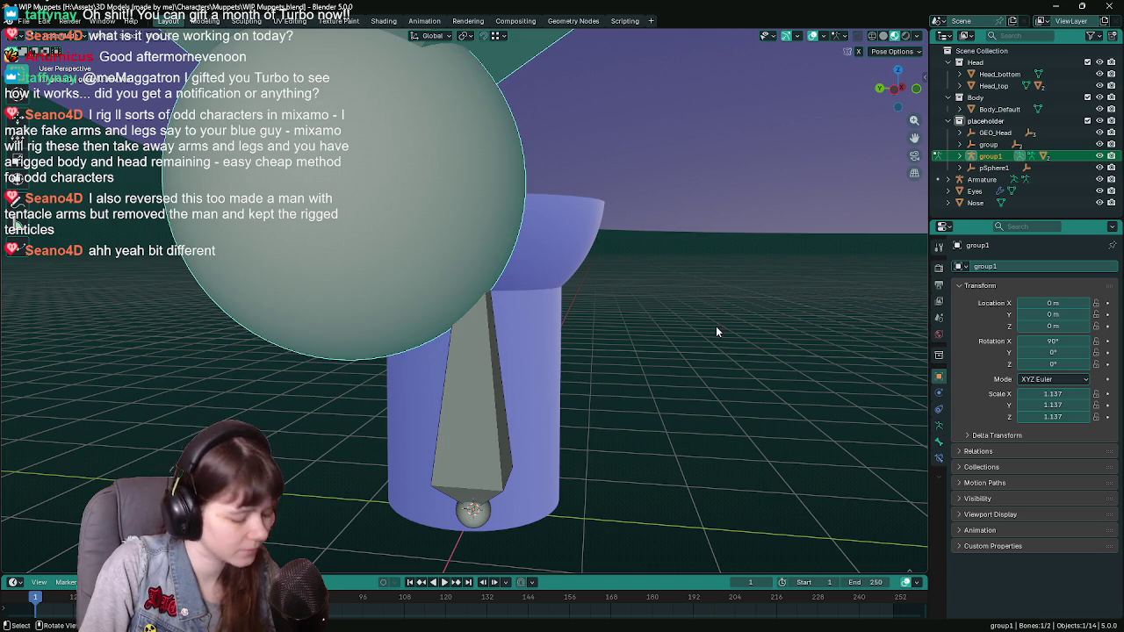
pyautogui.press('s')
pyautogui.click(699, 327)
pyautogui.click(551, 321)
pyautogui.moveTo(552, 321); pyautogui.dragTo(403, 179, button='middle')
# Test an X-axis rotation on the head bone, cancel it, and exclude the placeholder collection
pyautogui.click(403, 179)
pyautogui.press('r')
pyautogui.press('x')
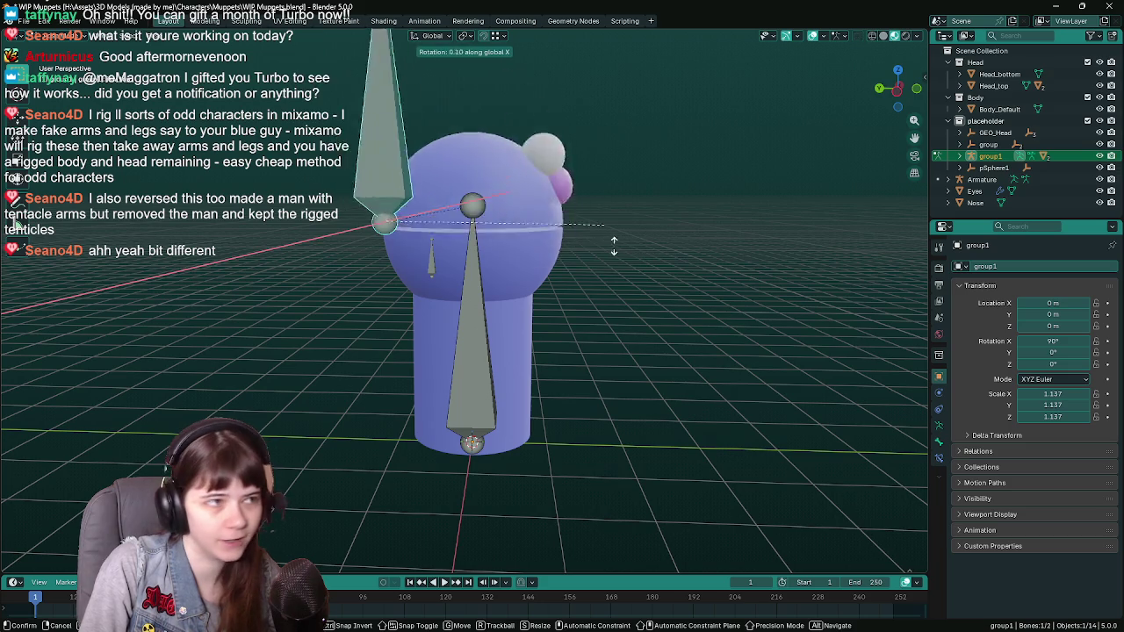
pyautogui.rightClick(588, 139)
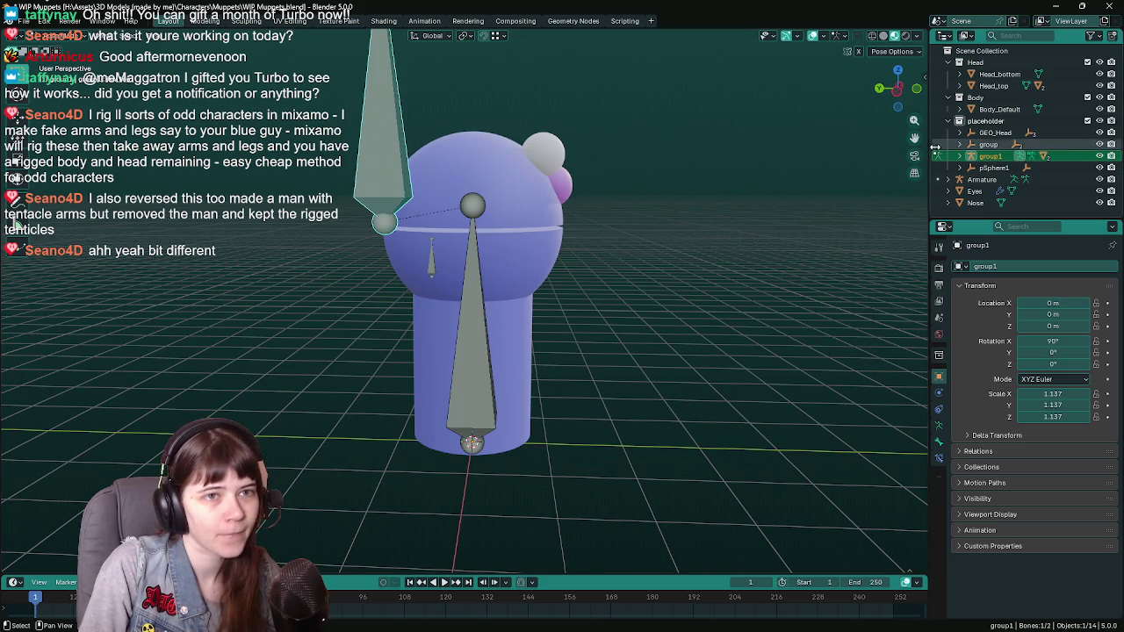
pyautogui.click(1088, 120)
pyautogui.moveTo(512, 336); pyautogui.dragTo(410, 272, button='middle')
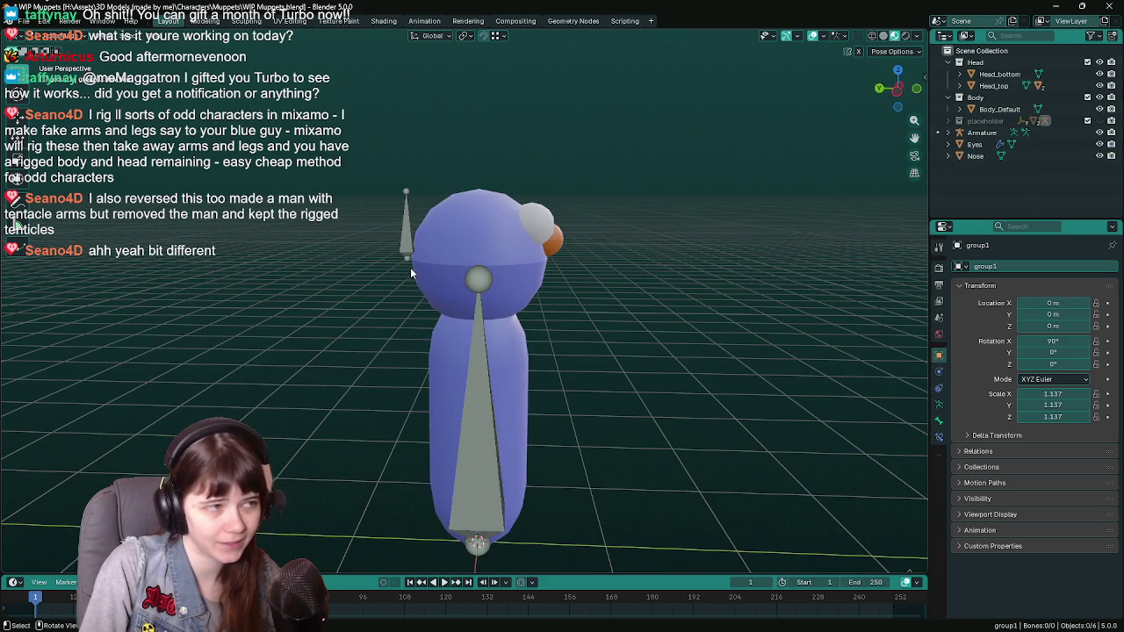
# Return to Object Mode, select the muppet's Armature, and switch it to Pose Mode
pyautogui.moveTo(569, 294); pyautogui.dragTo(390, 235, button='middle')
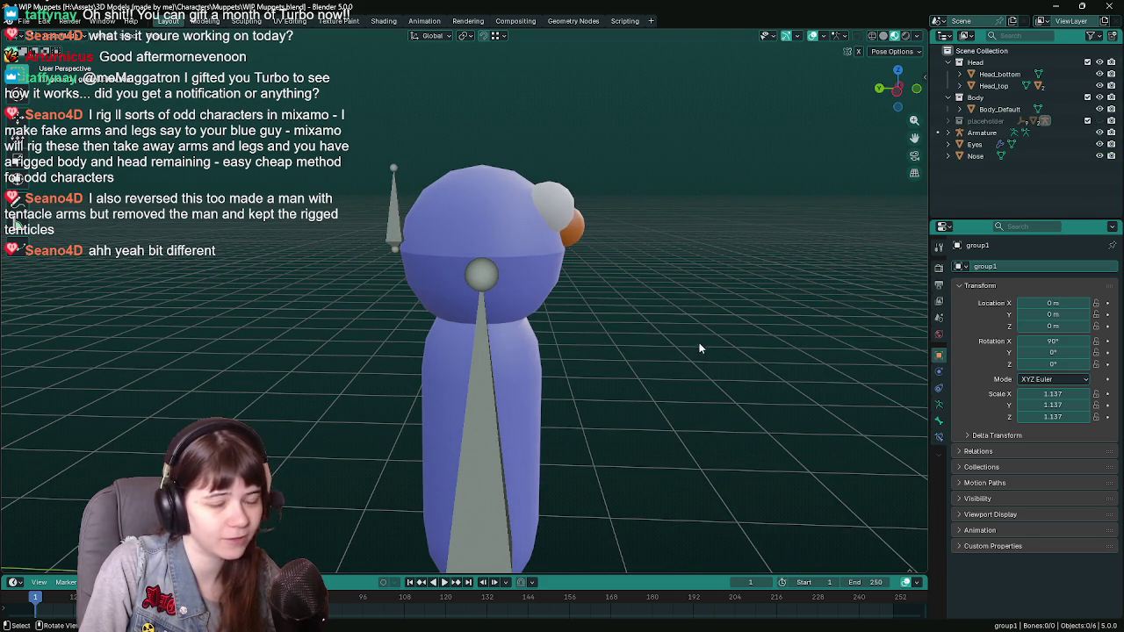
pyautogui.moveTo(699, 348); pyautogui.dragTo(488, 477, button='middle')
pyautogui.click(52, 35)
pyautogui.click(61, 45)
pyautogui.click(360, 206)
pyautogui.click(54, 37)
pyautogui.click(66, 74)
# Test an X rotation on the head bone, cancel it, save WIP Muppets.blend, and close it
pyautogui.press('r')
pyautogui.press('x')
pyautogui.press('Escape')
pyautogui.moveTo(682, 348)
pyautogui.mouseDown(button='middle')
pyautogui.moveTo(569, 349)
pyautogui.moveTo(468, 332)
pyautogui.moveTo(529, 339)
pyautogui.mouseUp(button='middle')
pyautogui.hotkey('ctrl', 's')
pyautogui.moveTo(422, 230)
pyautogui.mouseDown(button='middle')
pyautogui.moveTo(493, 211)
pyautogui.moveTo(527, 215)
pyautogui.mouseUp(button='middle')
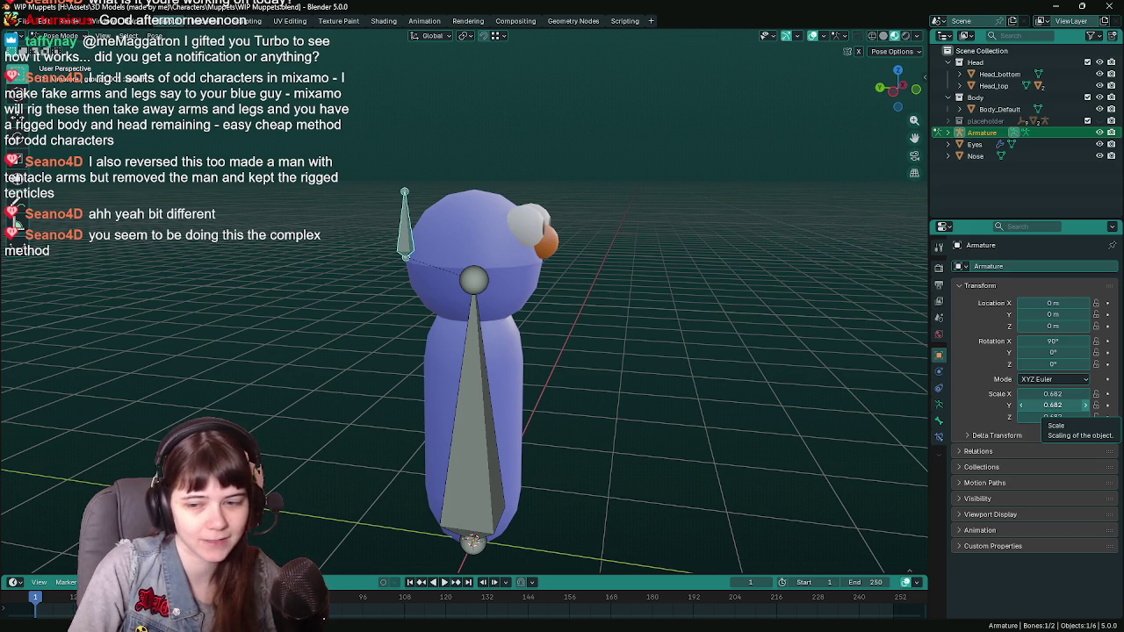
pyautogui.moveTo(623, 334)
pyautogui.mouseDown(button='middle')
pyautogui.moveTo(643, 334)
pyautogui.moveTo(573, 339)
pyautogui.moveTo(576, 324)
pyautogui.moveTo(594, 325)
pyautogui.moveTo(578, 327)
pyautogui.moveTo(570, 290)
pyautogui.moveTo(582, 291)
pyautogui.moveTo(560, 281)
pyautogui.moveTo(582, 271)
pyautogui.mouseUp(button='middle')
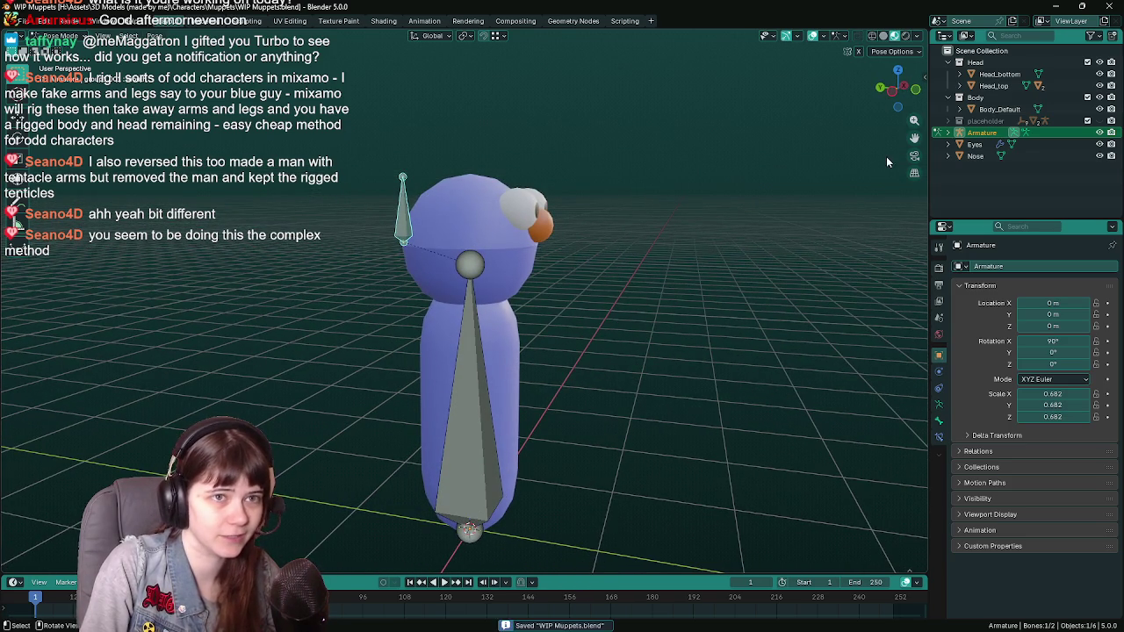
pyautogui.click(1104, 6)
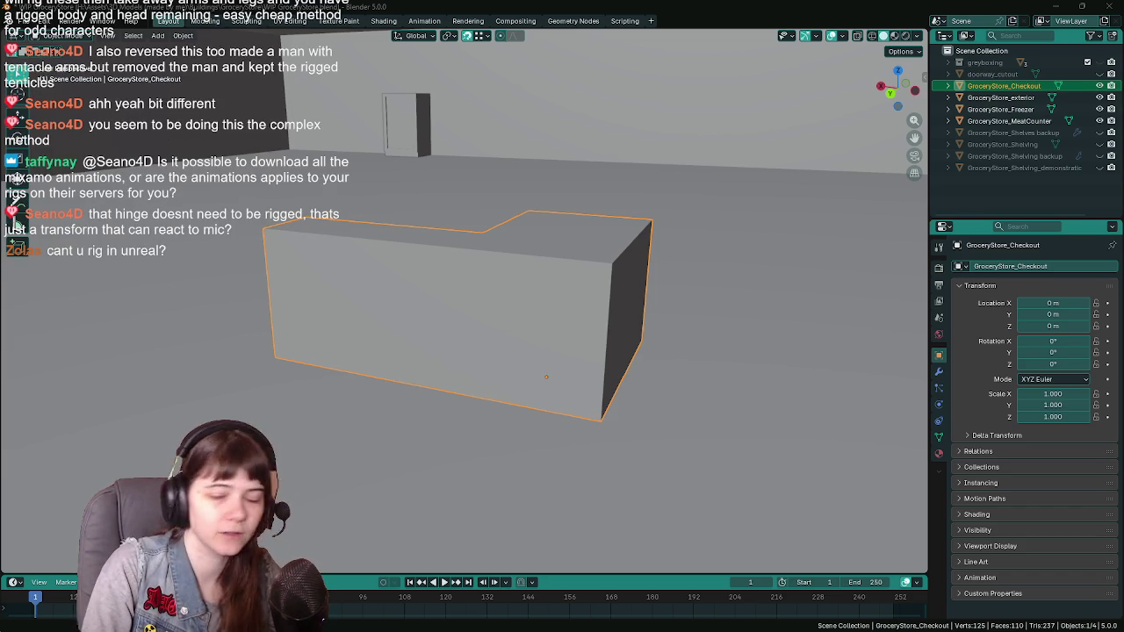
# Orbit around the checkout counter mesh, then switch to the Unreal Editor and open its modes list
pyautogui.moveTo(697, 297); pyautogui.dragTo(676, 313, button='middle')
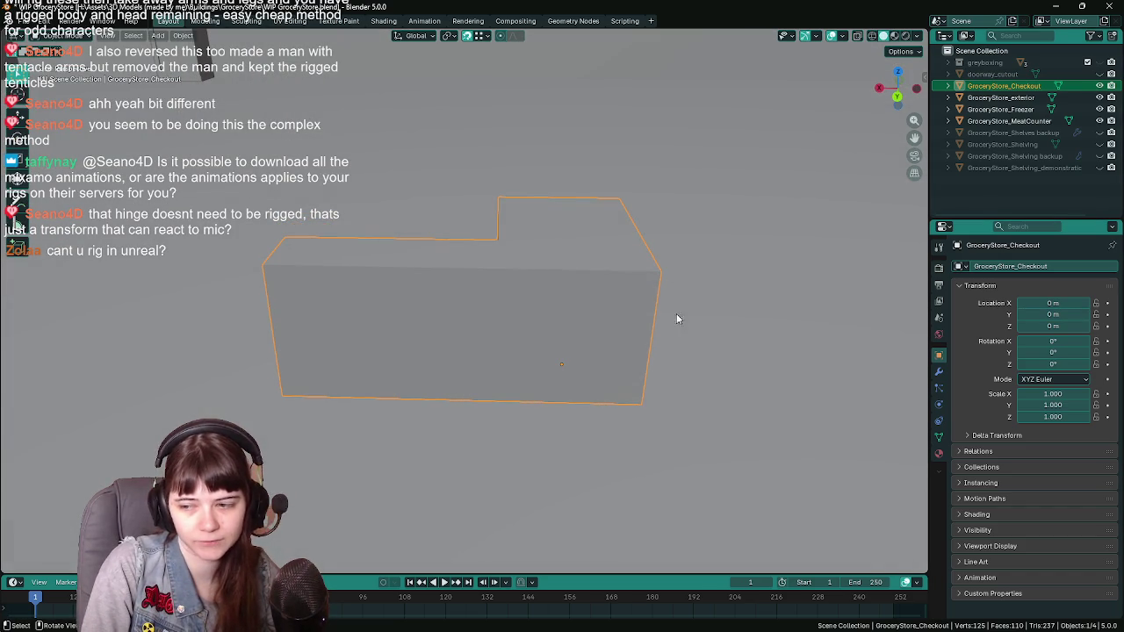
pyautogui.moveTo(595, 281); pyautogui.dragTo(720, 339, button='middle')
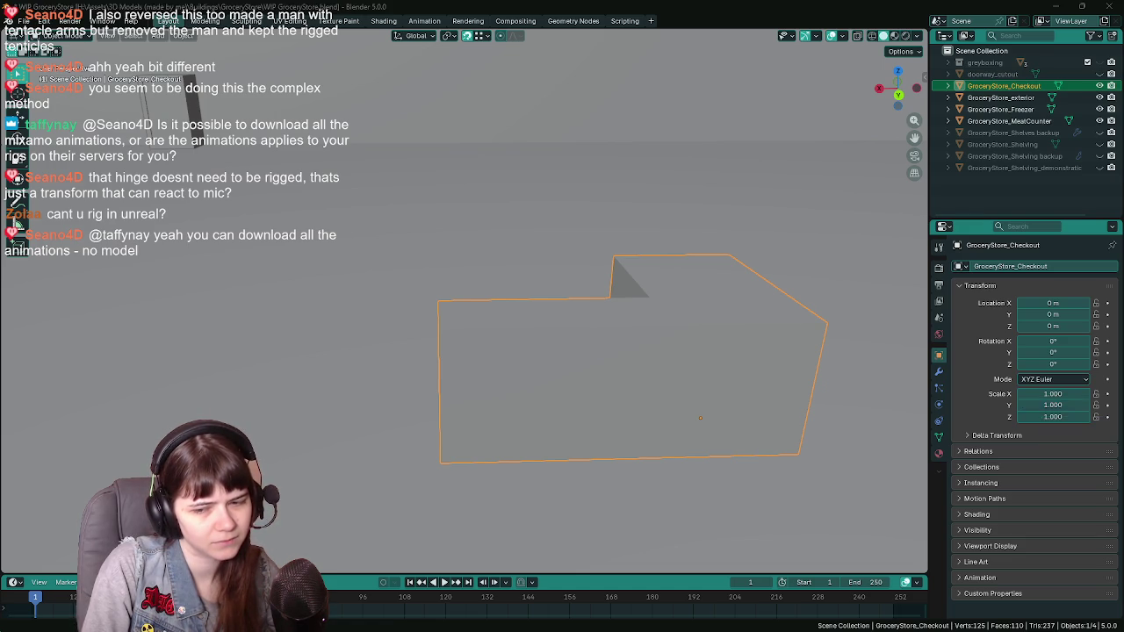
pyautogui.hotkey('alt', 'Tab')
pyautogui.click(121, 46)
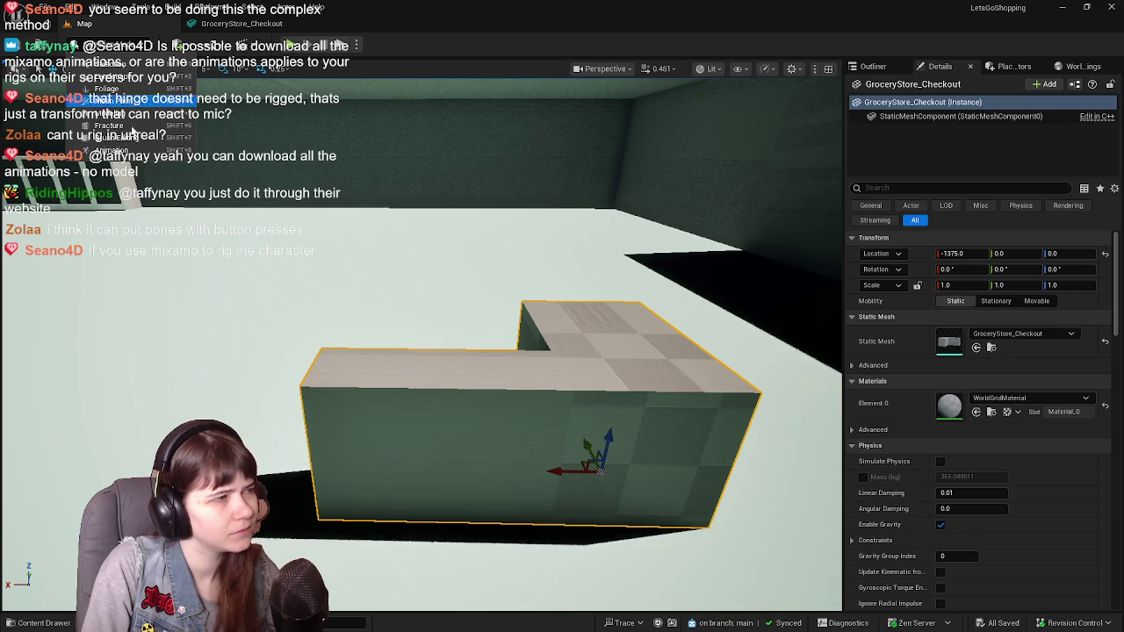
pyautogui.click(109, 149)
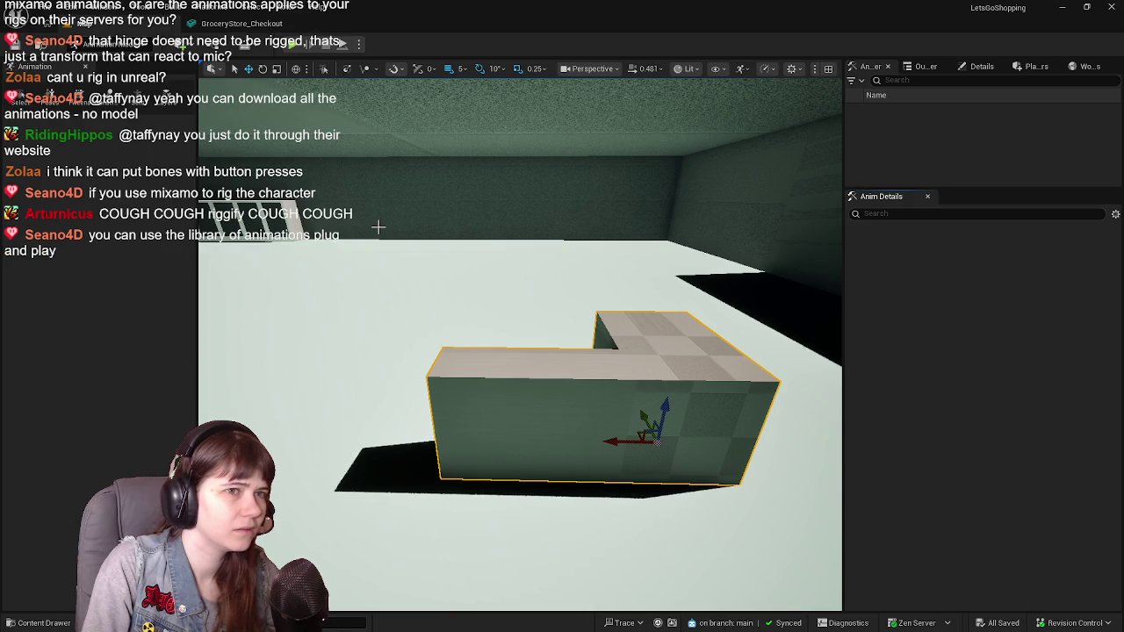
pyautogui.click(110, 50)
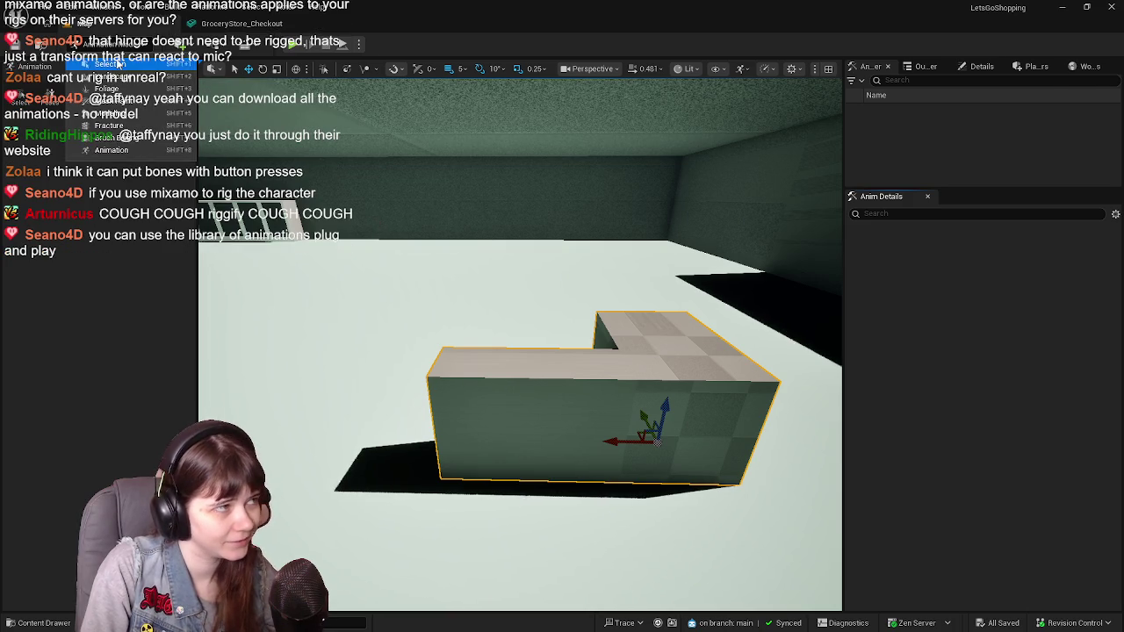
pyautogui.click(110, 63)
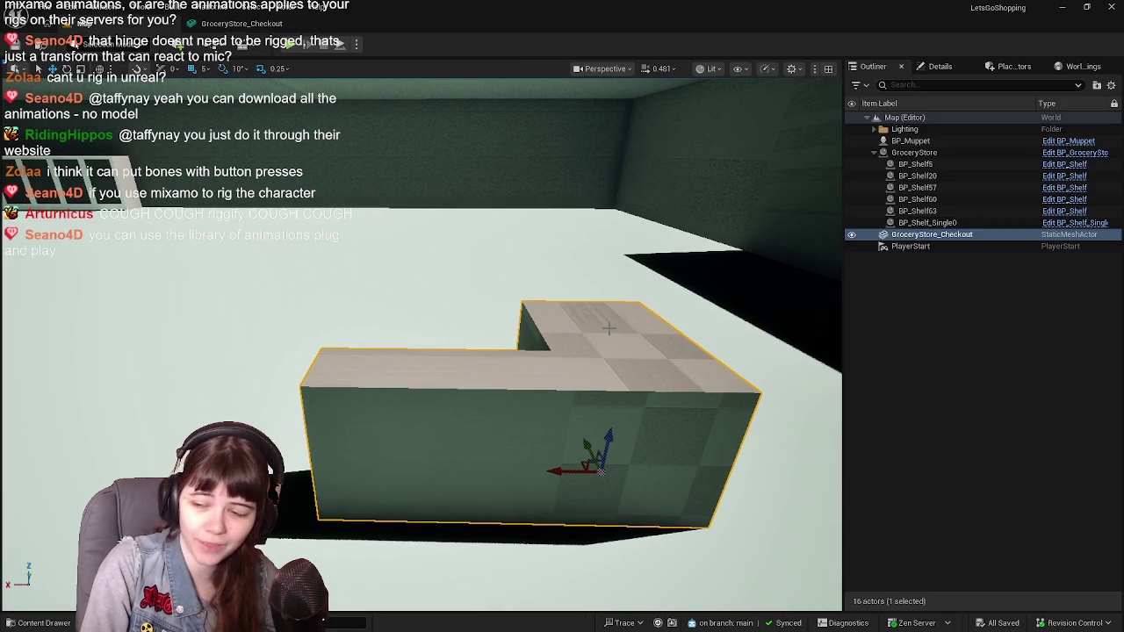
pyautogui.moveTo(541, 319); pyautogui.dragTo(527, 324, button='right')
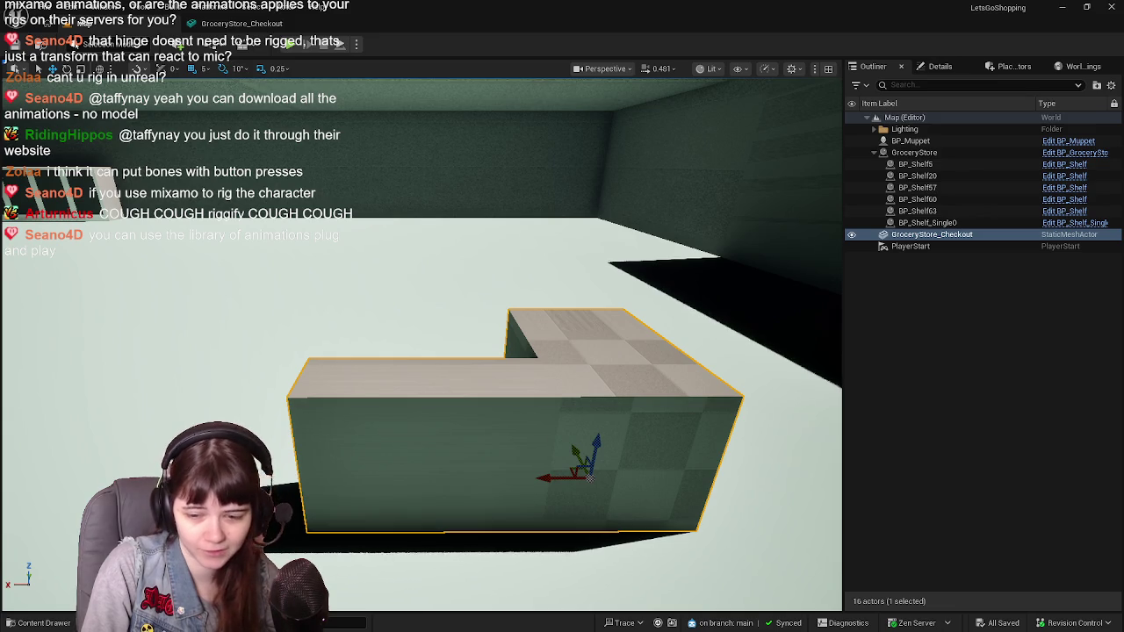
pyautogui.hotkey('alt', 'Tab')
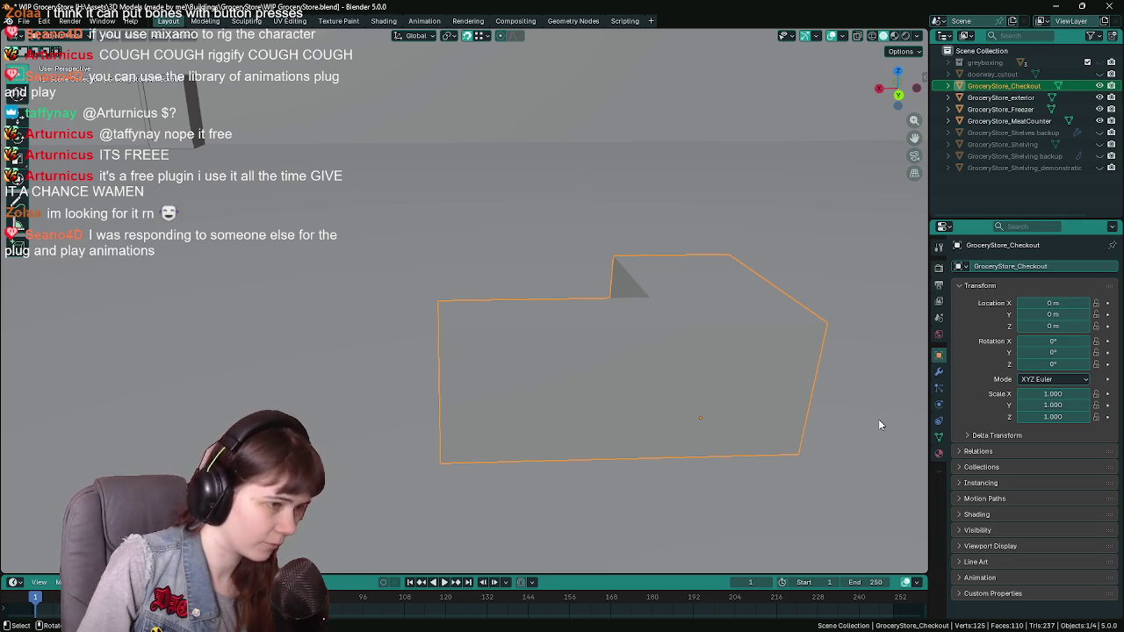
# Enter Edit Mode on the checkout counter and move its end face outward along X
pyautogui.hotkey('ctrl', 's')
pyautogui.press('Tab')
pyautogui.moveTo(572, 326); pyautogui.dragTo(613, 326, button='middle')
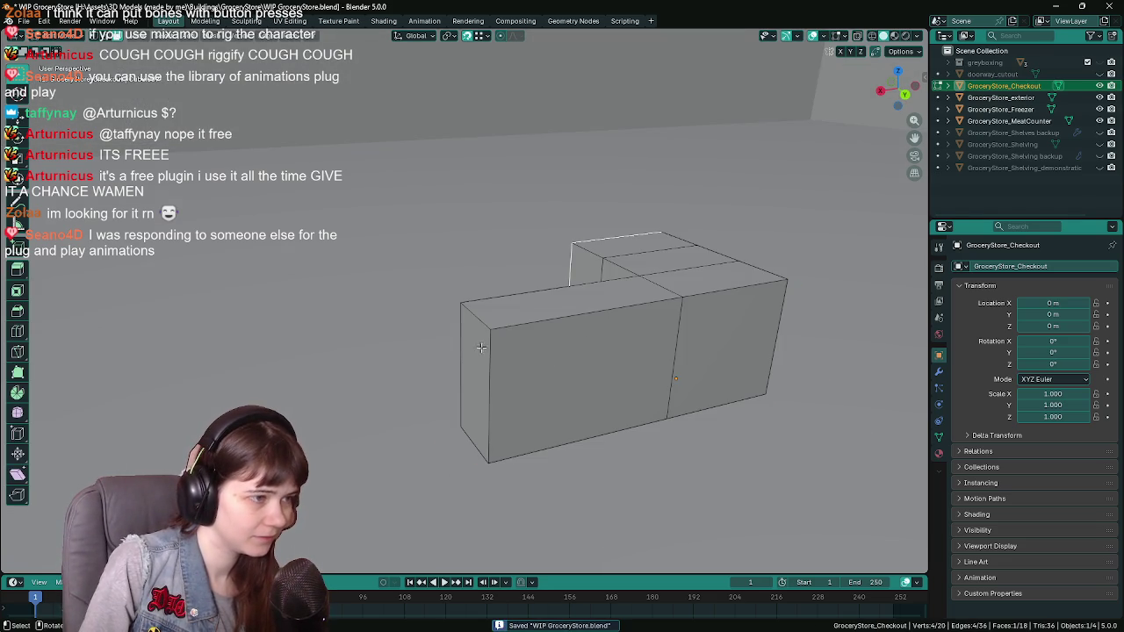
pyautogui.moveTo(475, 350)
pyautogui.mouseDown(button='middle')
pyautogui.moveTo(547, 371)
pyautogui.moveTo(508, 373)
pyautogui.moveTo(562, 359)
pyautogui.mouseUp(button='middle')
pyautogui.press('g')
pyautogui.press('y')
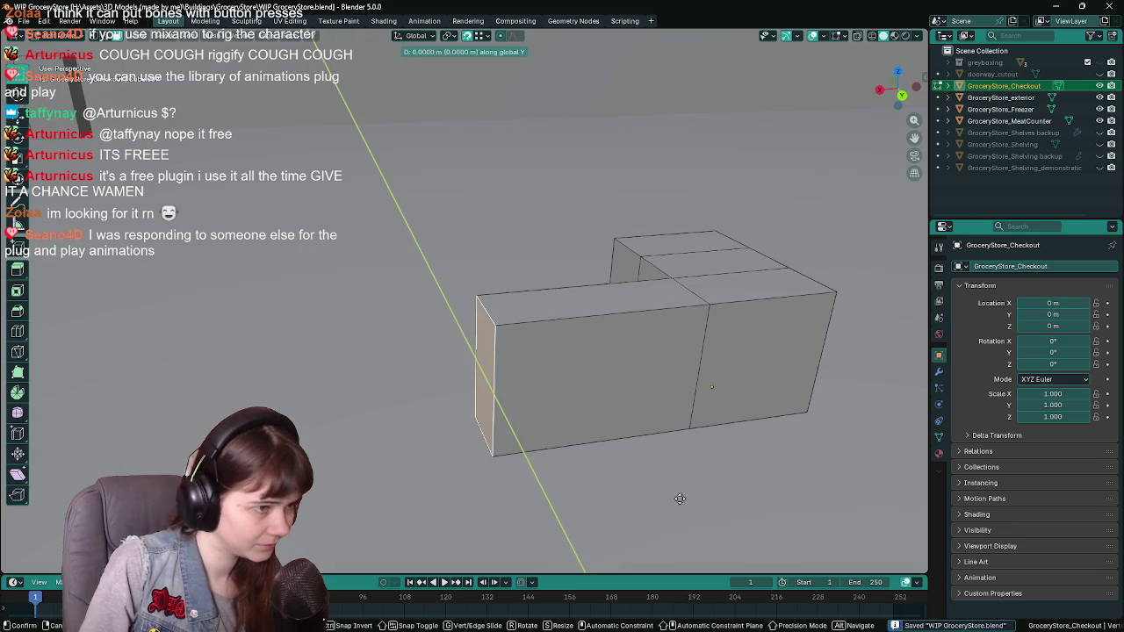
pyautogui.press('x')
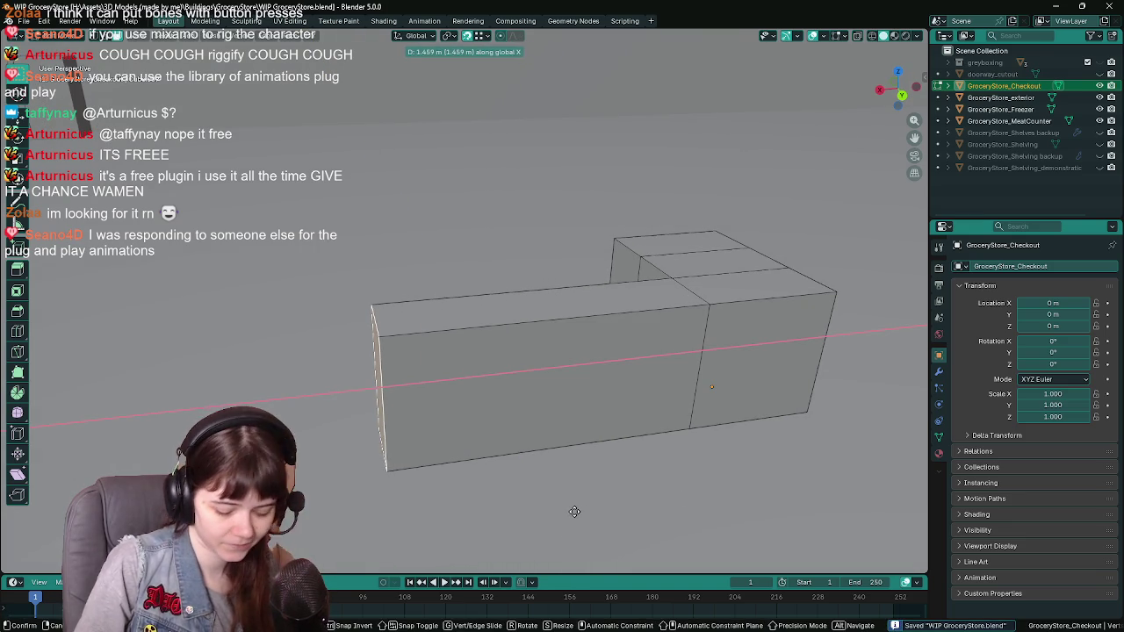
pyautogui.press('Escape')
pyautogui.press('g')
pyautogui.press('x')
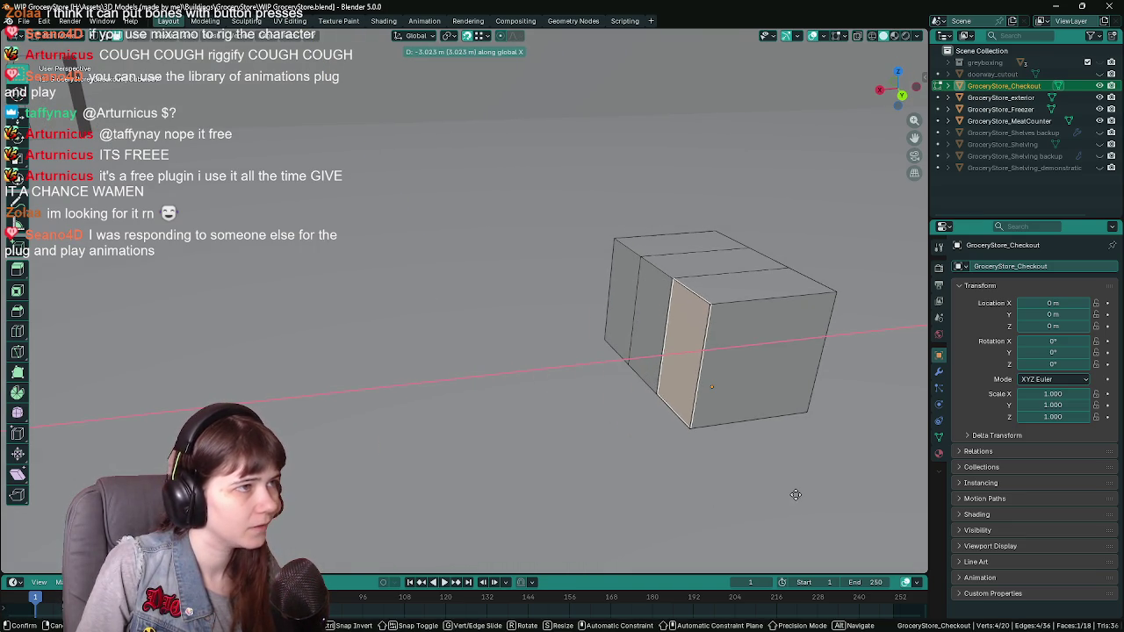
pyautogui.click(615, 500)
# Lengthen the arm further with another X move and a Shift+R repeat, then save
pyautogui.press('g')
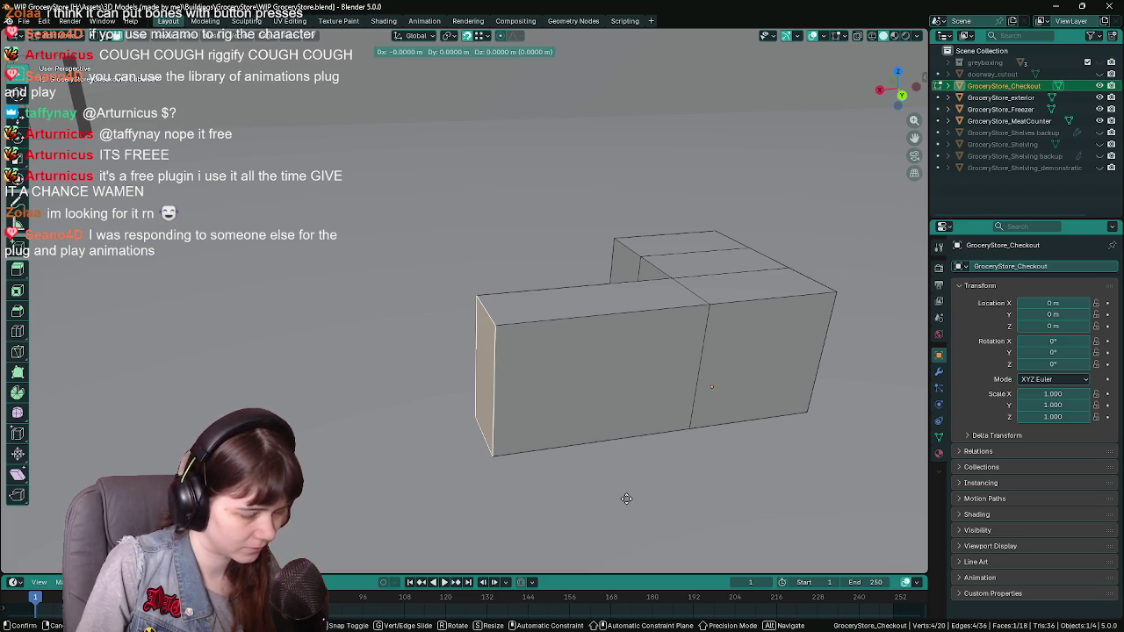
pyautogui.press('x')
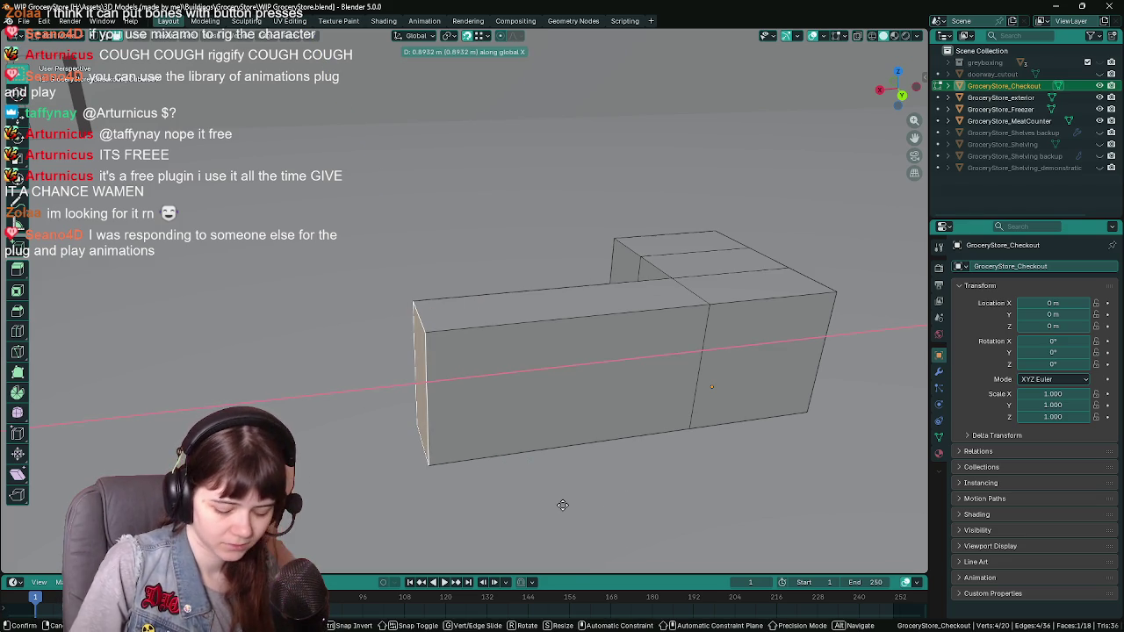
pyautogui.click(563, 505)
pyautogui.scroll(-1, 496, 498)
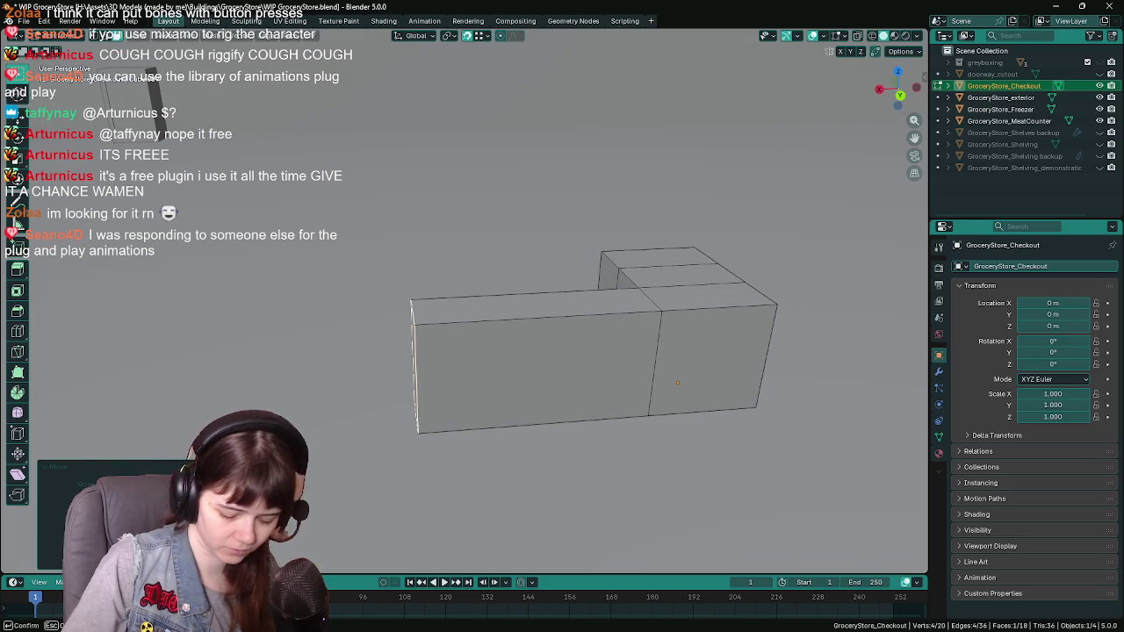
pyautogui.hotkey('shift', 'r')
pyautogui.scroll(-1, 600, 278)
pyautogui.scroll(1, 589, 272)
pyautogui.hotkey('ctrl', 's')
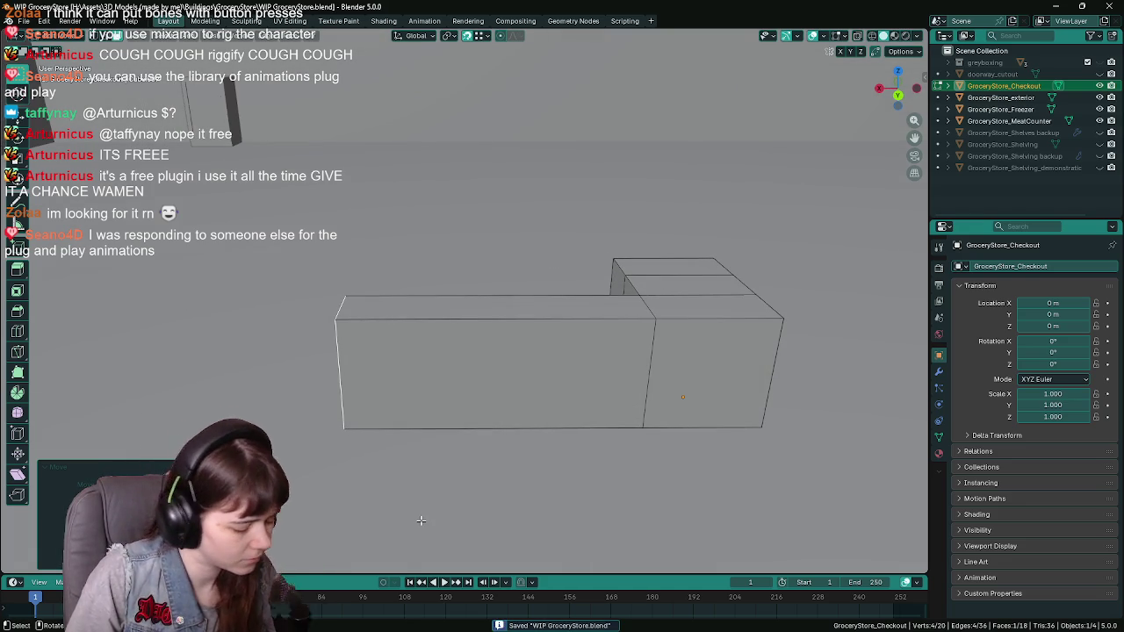
# Push the end face farther out along X, return to Object Mode, and save WIP GroceryStore.blend
pyautogui.press('g')
pyautogui.press('y')
pyautogui.press('x')
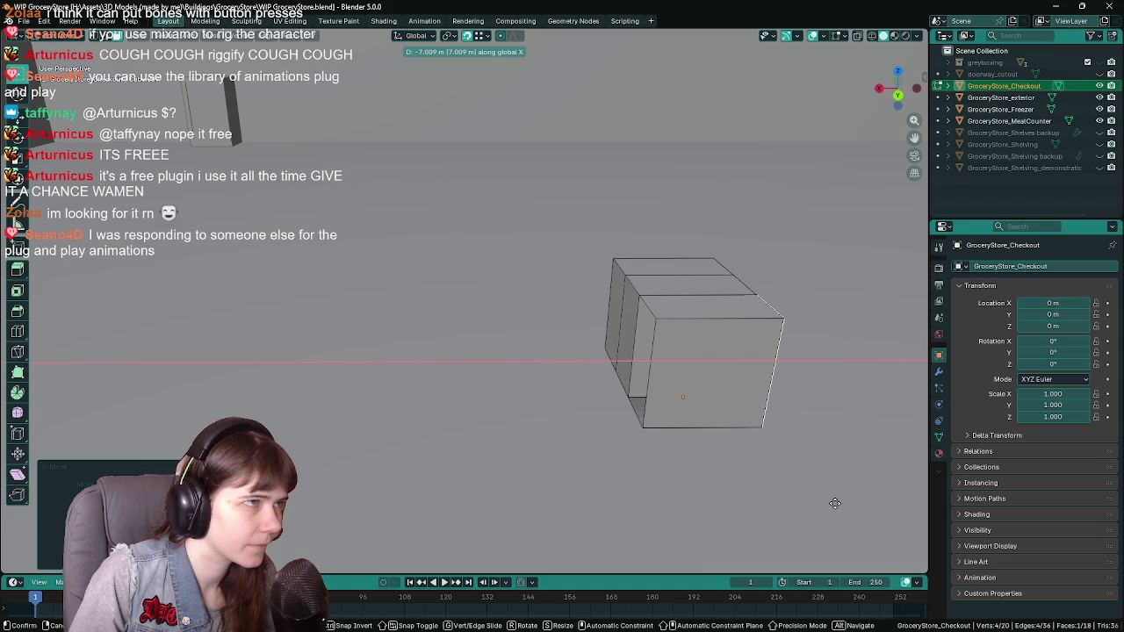
pyautogui.click(834, 503)
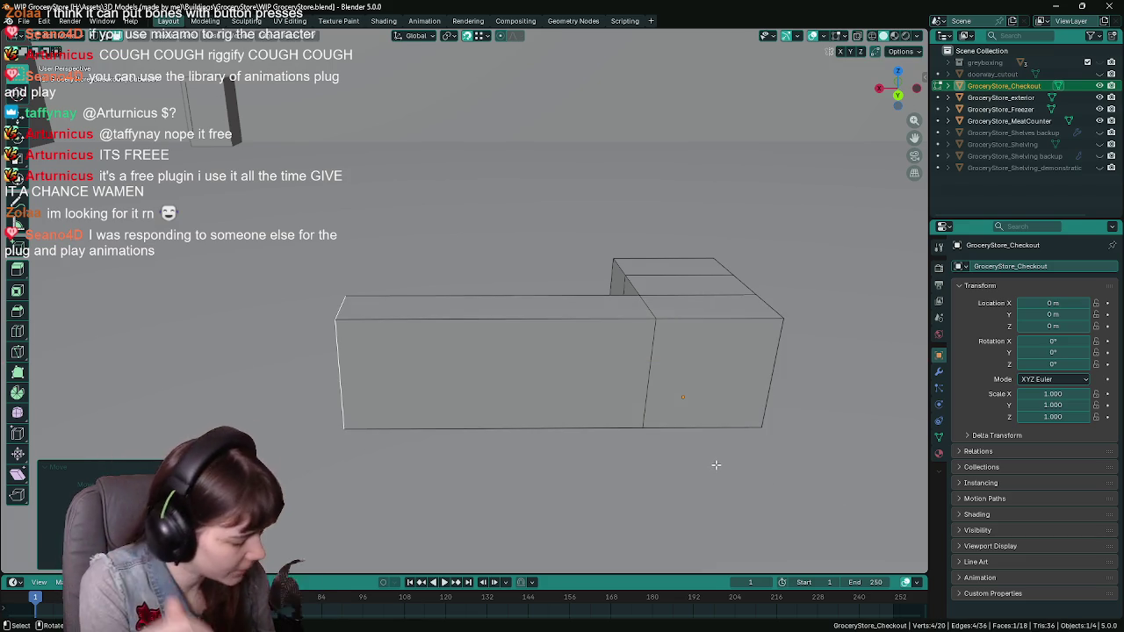
pyautogui.press('Tab')
pyautogui.hotkey('ctrl', 's')
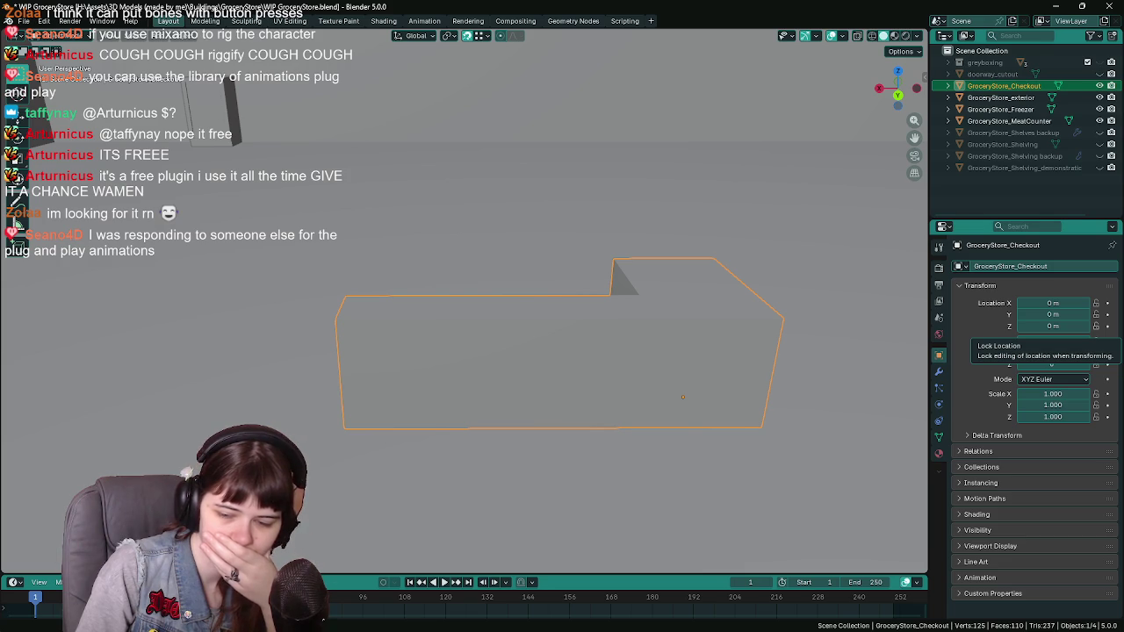
# Reimport the GroceryStore_Checkout asset from the Content Drawer in Unreal
pyautogui.hotkey('alt', 'Tab')
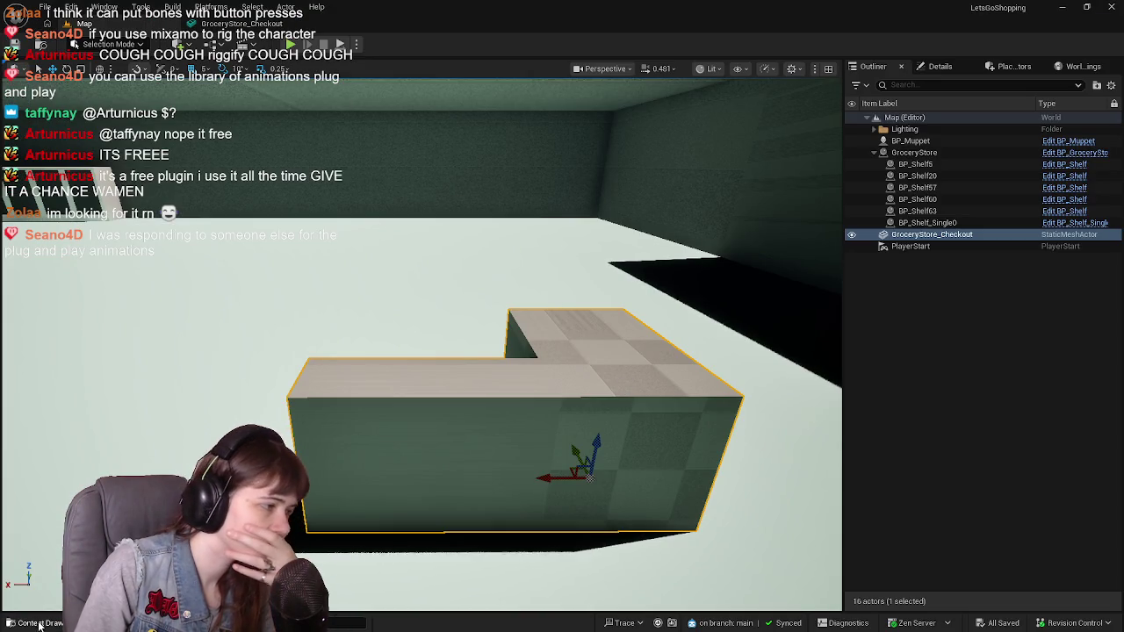
pyautogui.click(40, 624)
pyautogui.rightClick(410, 527)
pyautogui.click(482, 133)
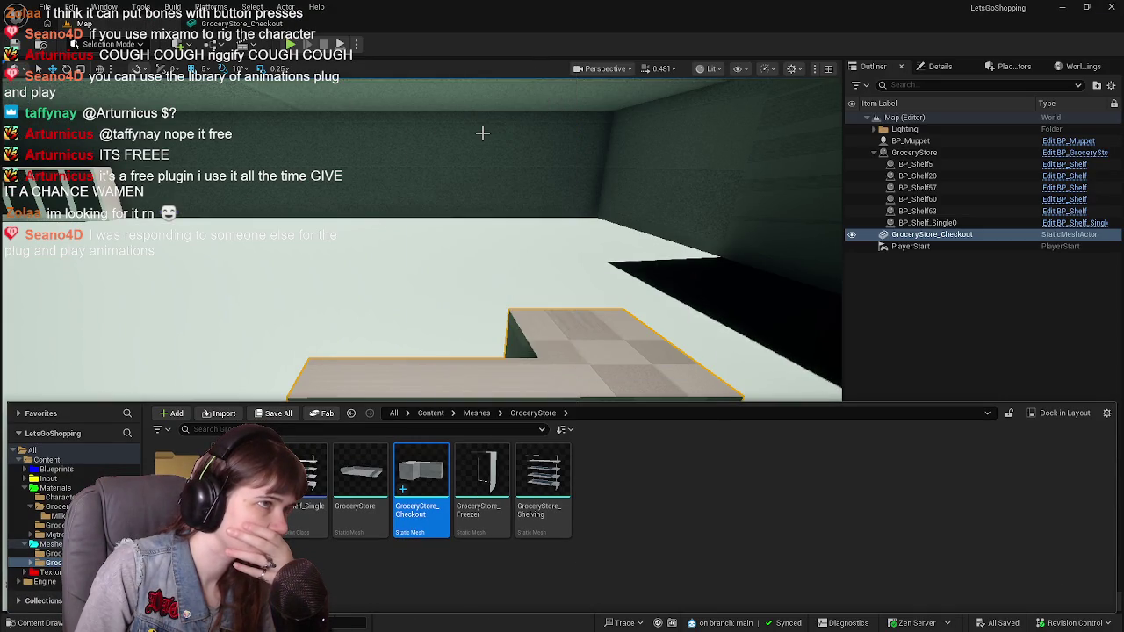
# Frame the lengthened checkout counter in the viewport and save the level
pyautogui.press('f')
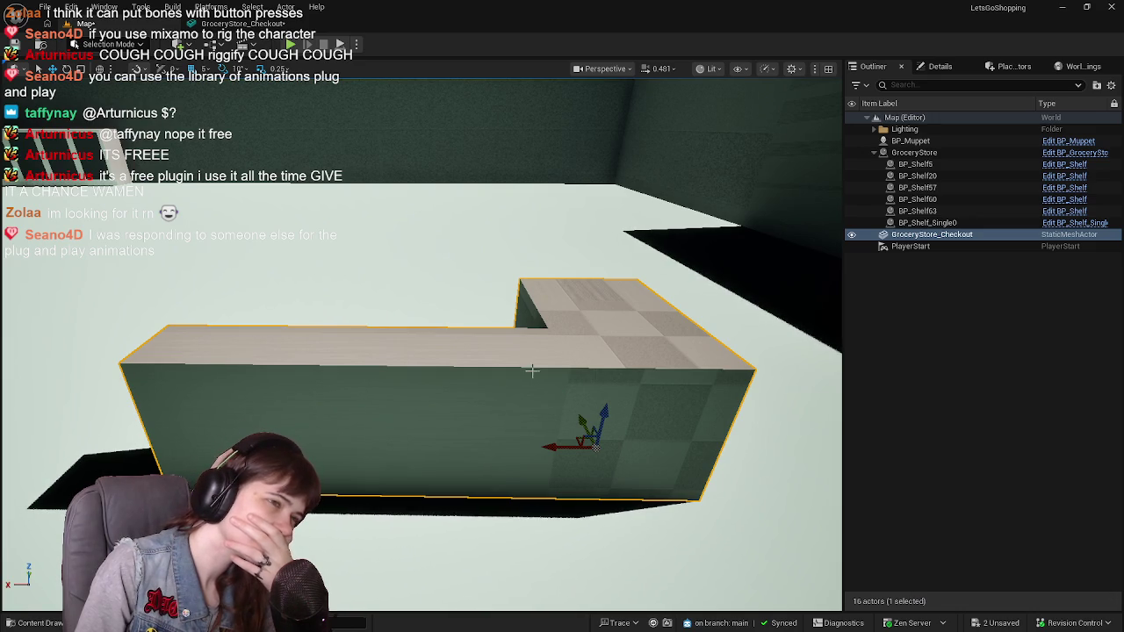
pyautogui.hotkey('ctrl', 's')
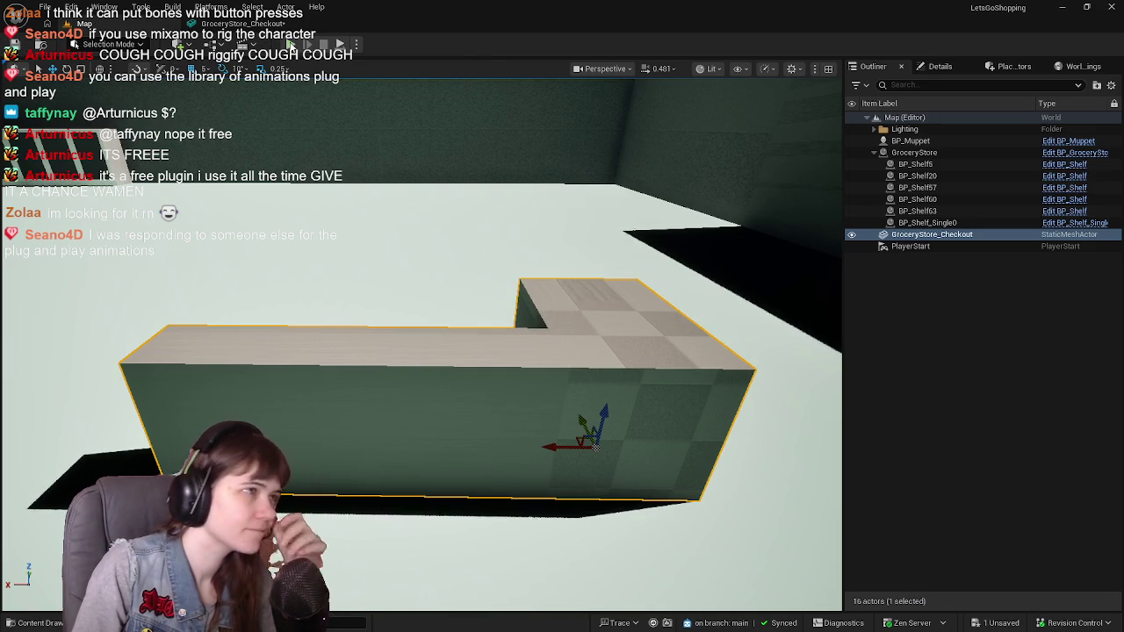
pyautogui.moveTo(421, 352); pyautogui.dragTo(492, 334, button='right')
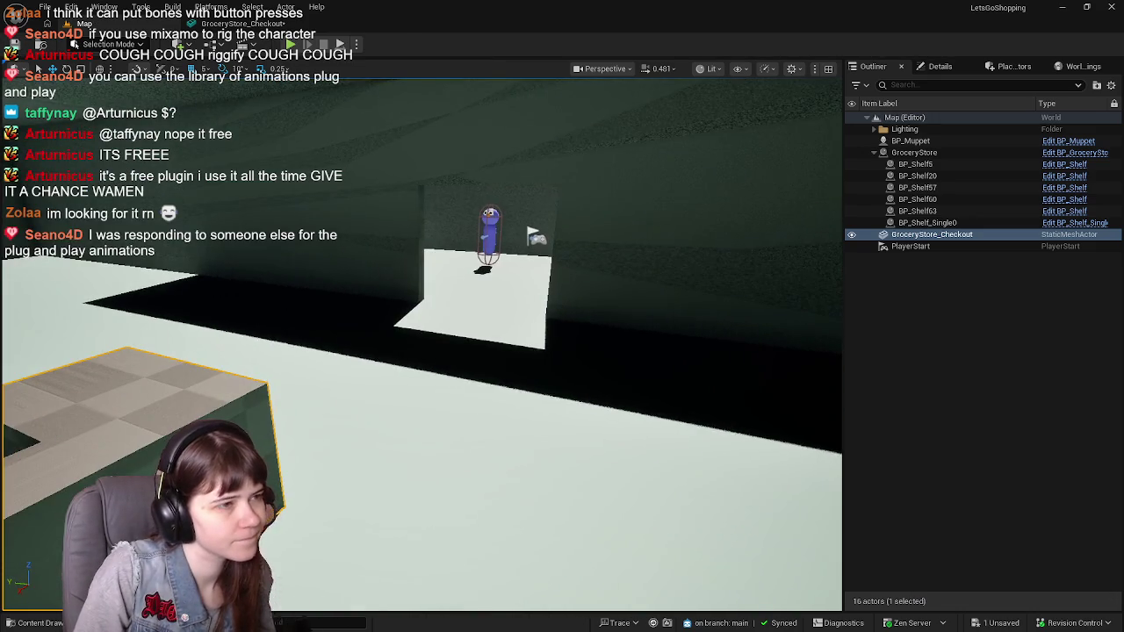
pyautogui.moveTo(456, 288); pyautogui.dragTo(457, 288, button='right')
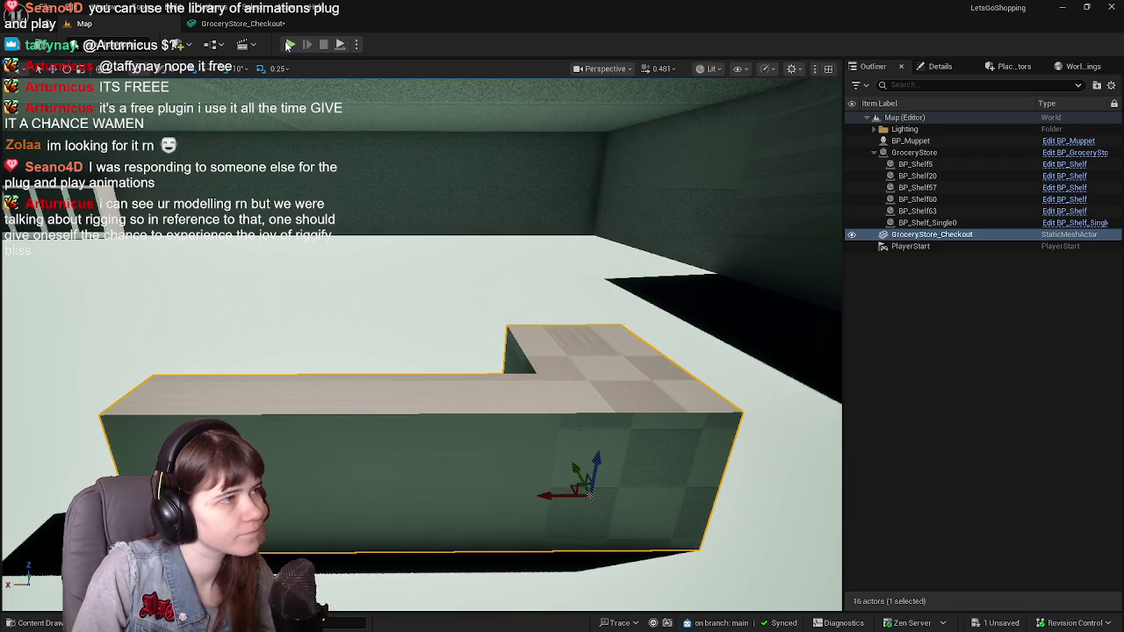
pyautogui.click(290, 43)
pyautogui.press('w')
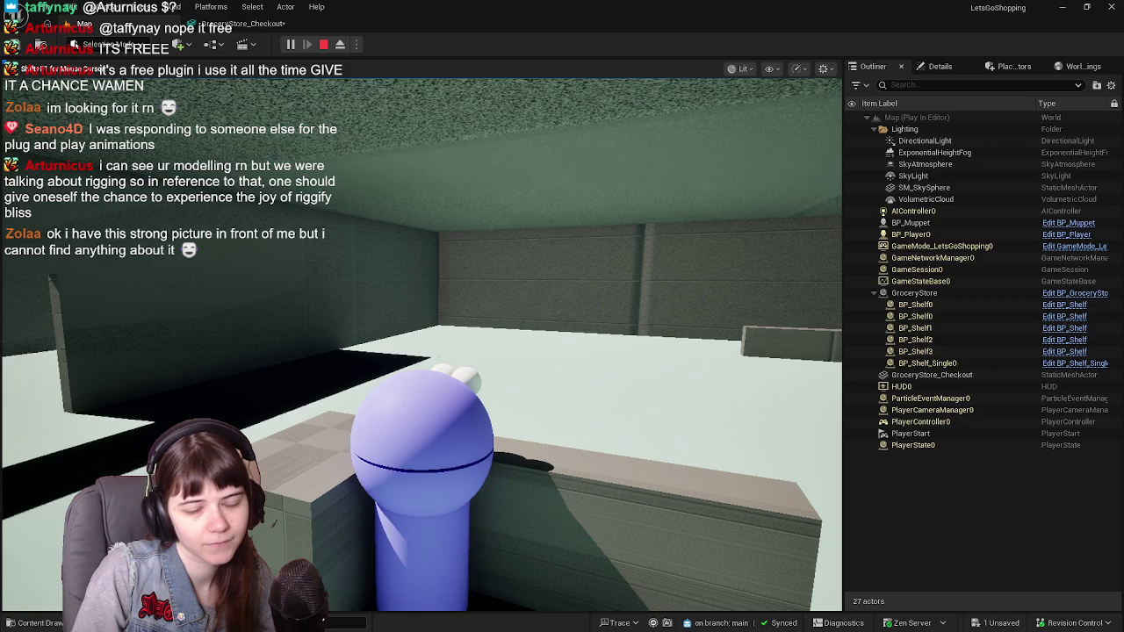
pyautogui.press('Escape')
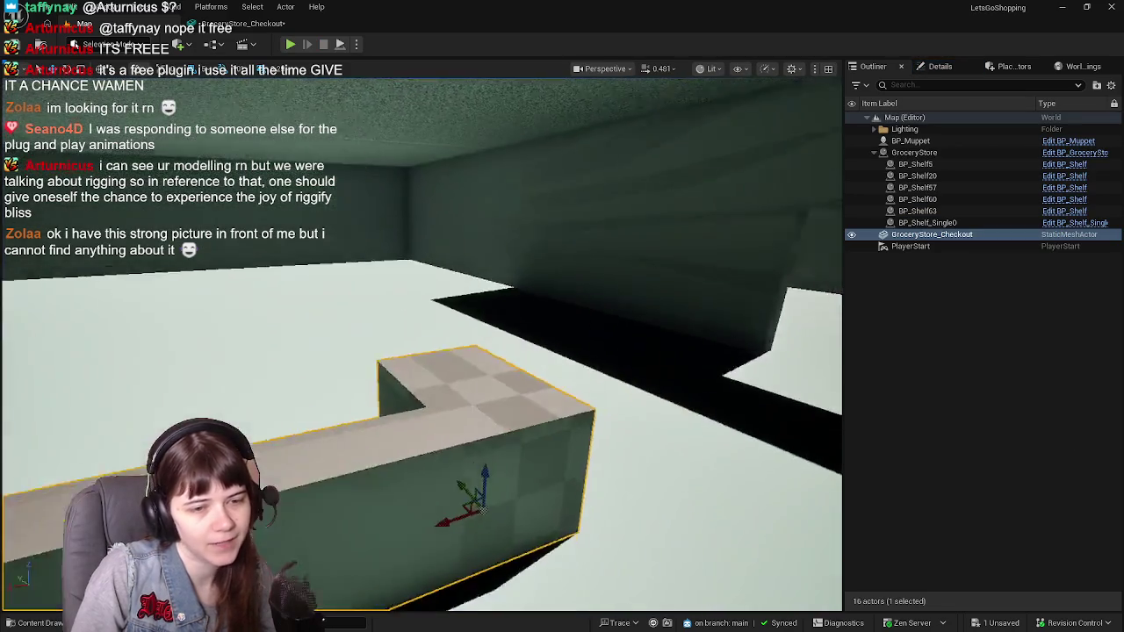
pyautogui.moveTo(422, 352)
pyautogui.mouseDown(button='right')
pyautogui.moveTo(492, 343)
pyautogui.moveTo(430, 351)
pyautogui.moveTo(447, 351)
pyautogui.mouseUp(button='right')
pyautogui.moveTo(494, 427); pyautogui.dragTo(499, 427, button='right')
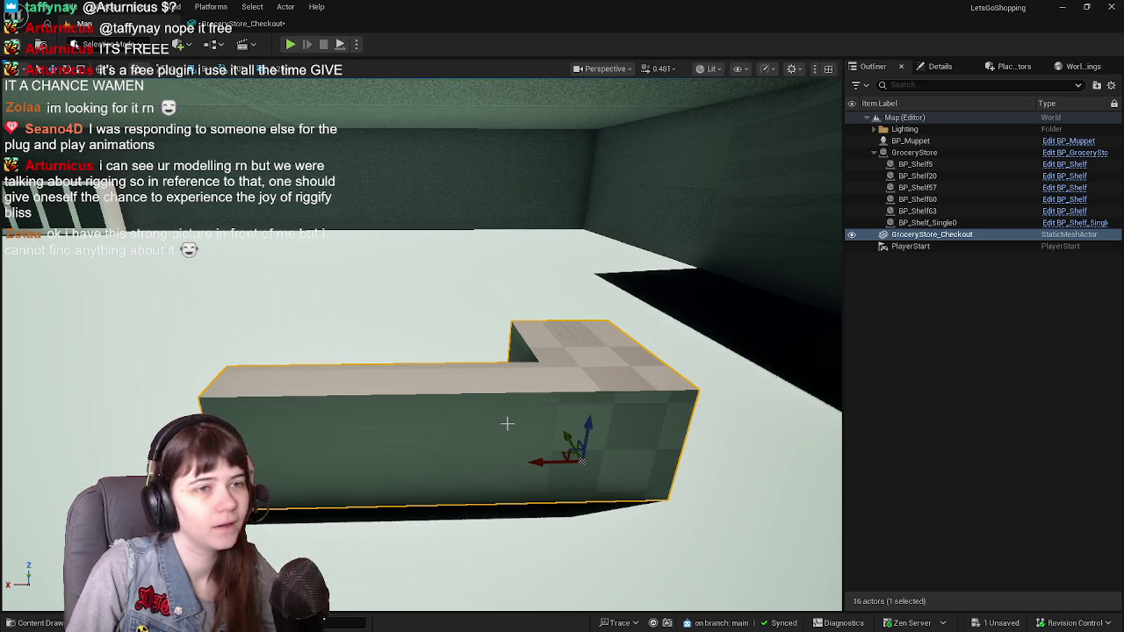
# Select BP_Muppet and drag it across the floor onto the counter area
pyautogui.moveTo(495, 427); pyautogui.dragTo(494, 427, button='right')
pyautogui.click(391, 351)
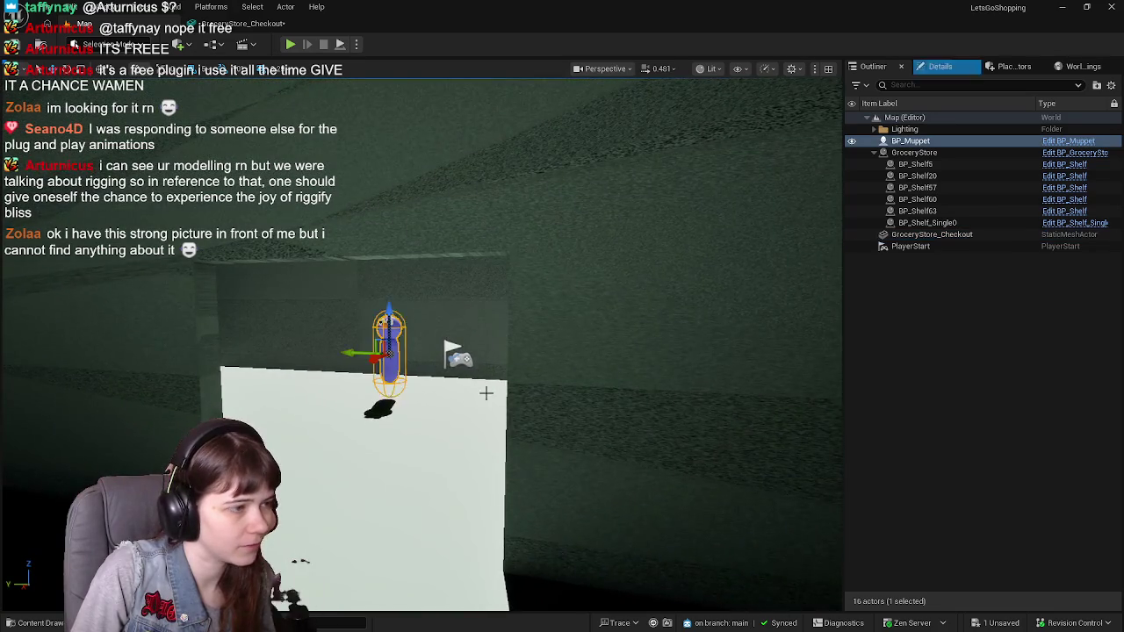
pyautogui.moveTo(391, 351); pyautogui.dragTo(391, 352, button='right')
pyautogui.moveTo(668, 278); pyautogui.dragTo(667, 277, button='right')
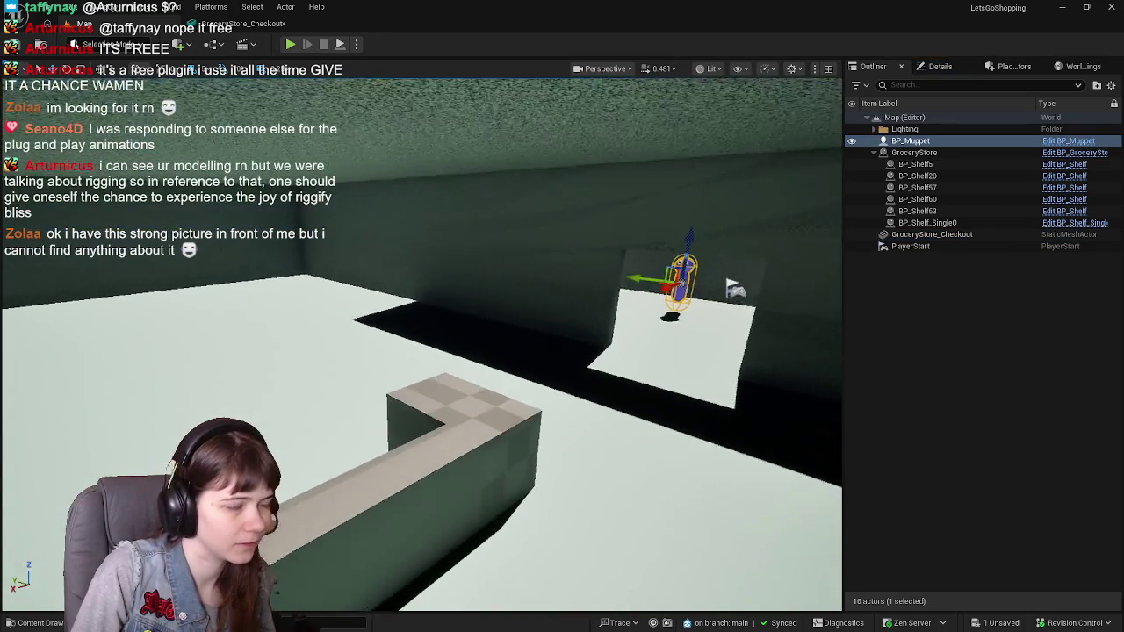
pyautogui.moveTo(667, 277); pyautogui.dragTo(338, 352)
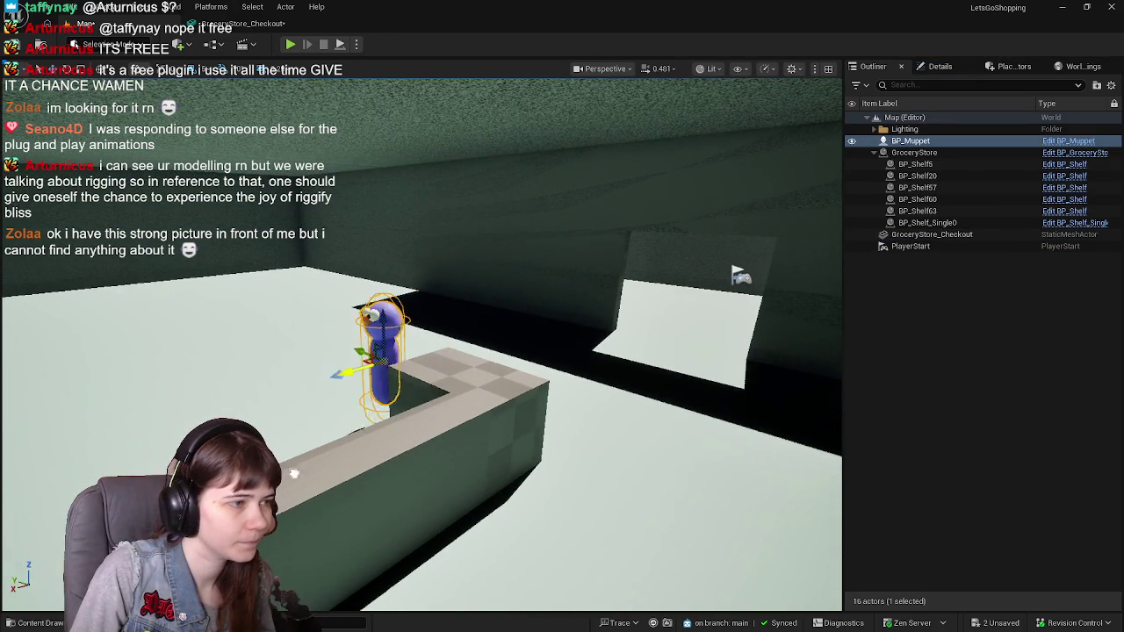
pyautogui.moveTo(176, 201); pyautogui.dragTo(175, 202, button='right')
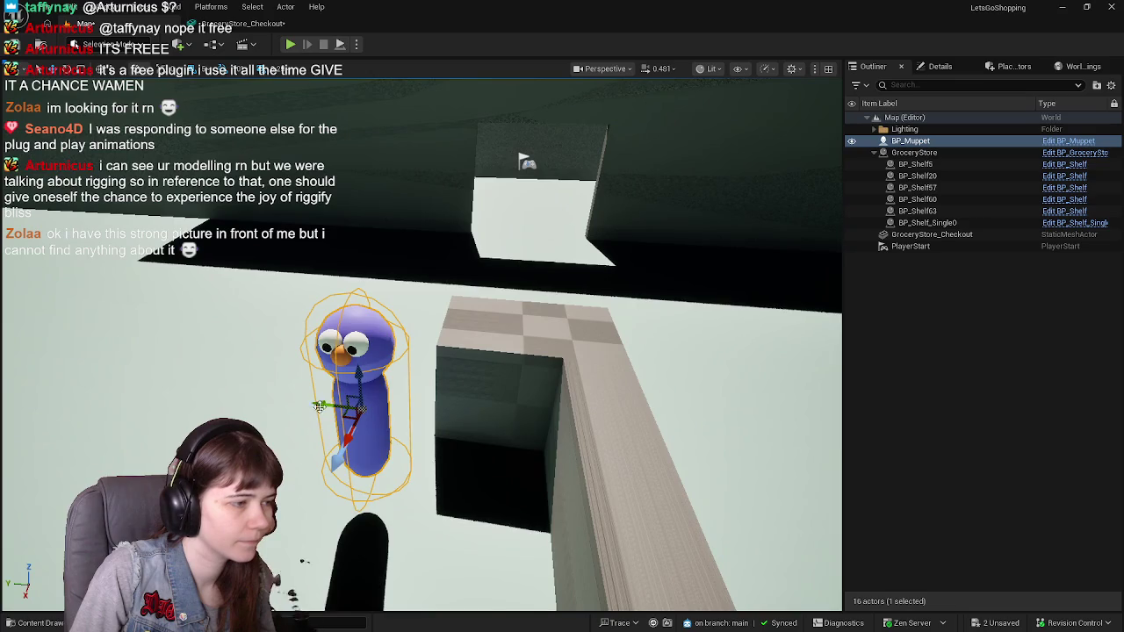
pyautogui.moveTo(341, 413); pyautogui.dragTo(519, 412)
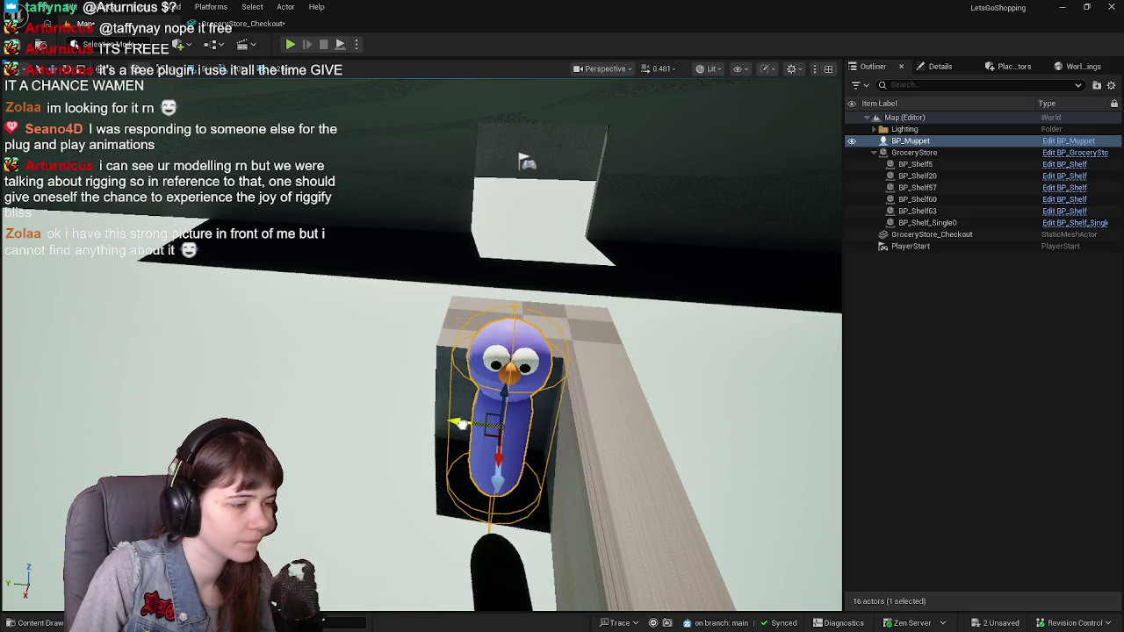
pyautogui.moveTo(518, 412); pyautogui.dragTo(518, 413, button='right')
# Fine-tune the muppet so it stands right behind the counter, checking from several angles
pyautogui.moveTo(355, 469); pyautogui.dragTo(355, 470, button='right')
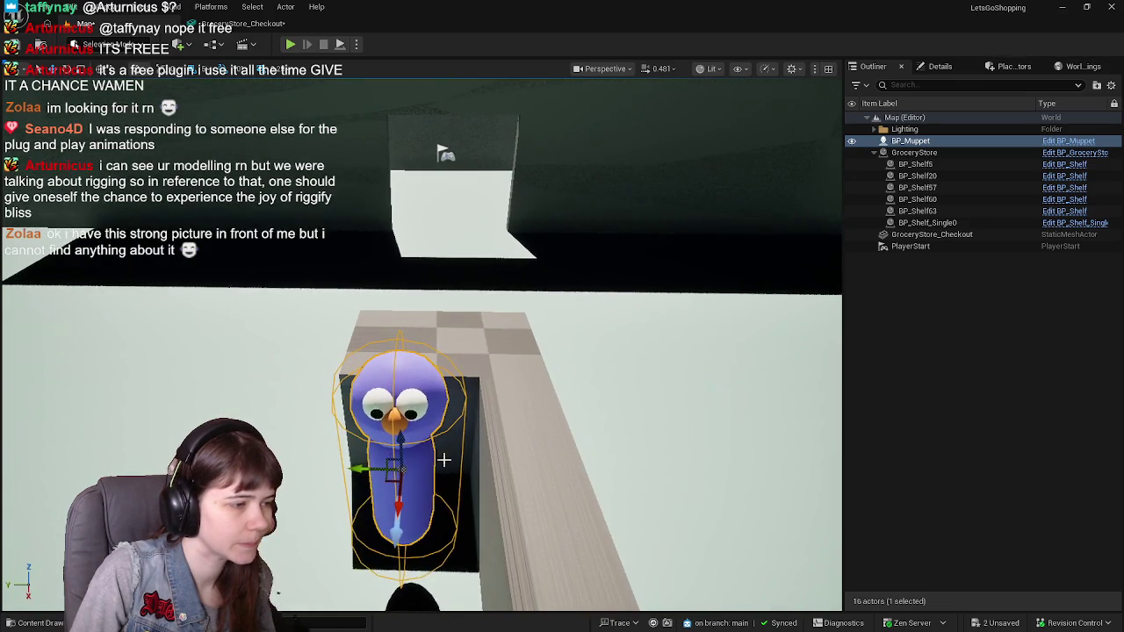
pyautogui.moveTo(361, 469); pyautogui.dragTo(352, 470)
pyautogui.moveTo(355, 470); pyautogui.dragTo(410, 465, button='right')
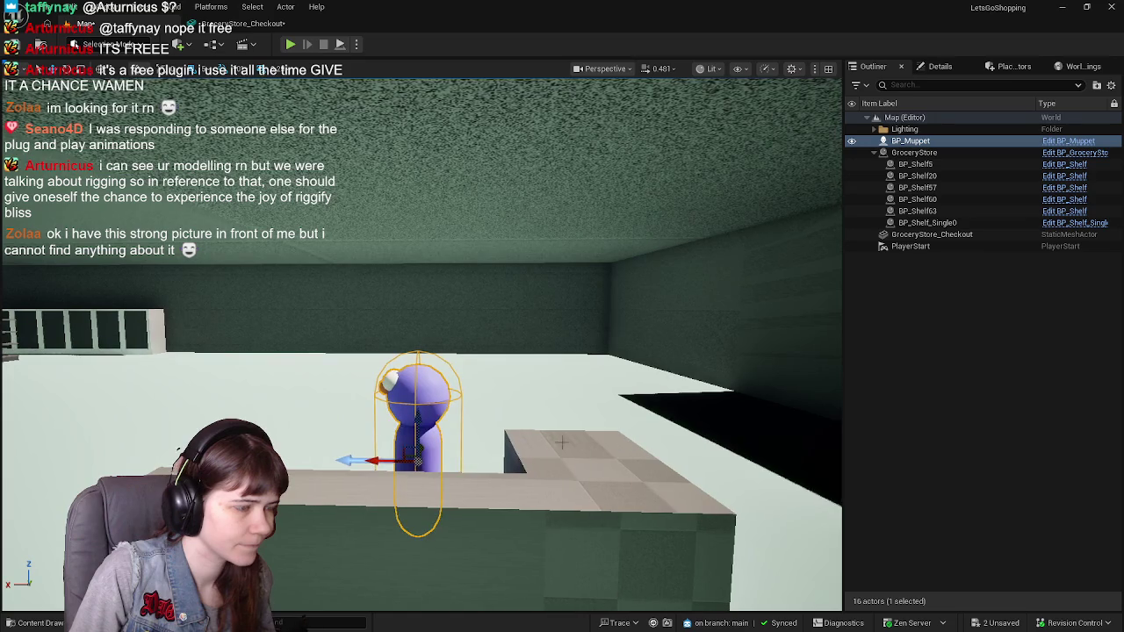
pyautogui.moveTo(410, 464); pyautogui.dragTo(436, 464)
pyautogui.moveTo(437, 465); pyautogui.dragTo(437, 465, button='right')
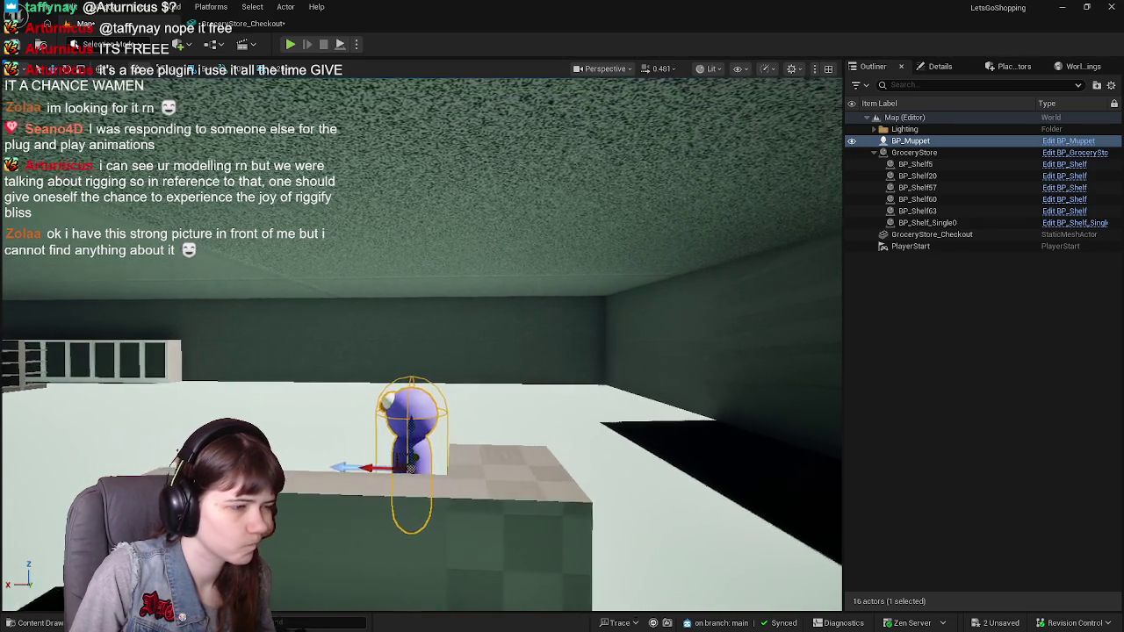
pyautogui.moveTo(540, 459); pyautogui.dragTo(540, 459, button='right')
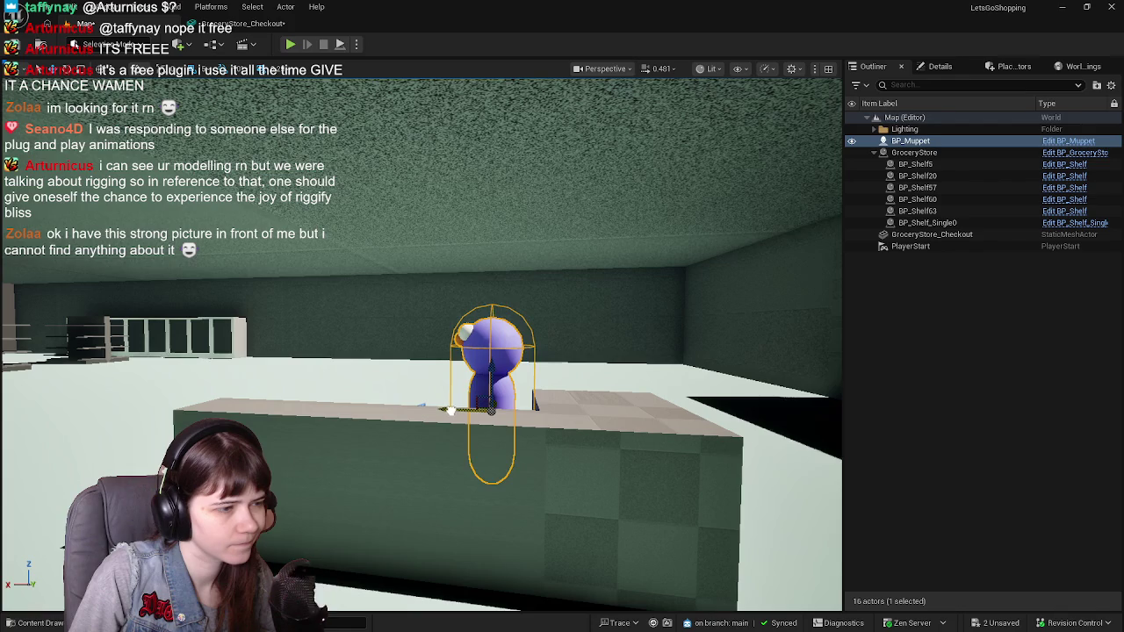
pyautogui.moveTo(455, 410); pyautogui.dragTo(448, 410)
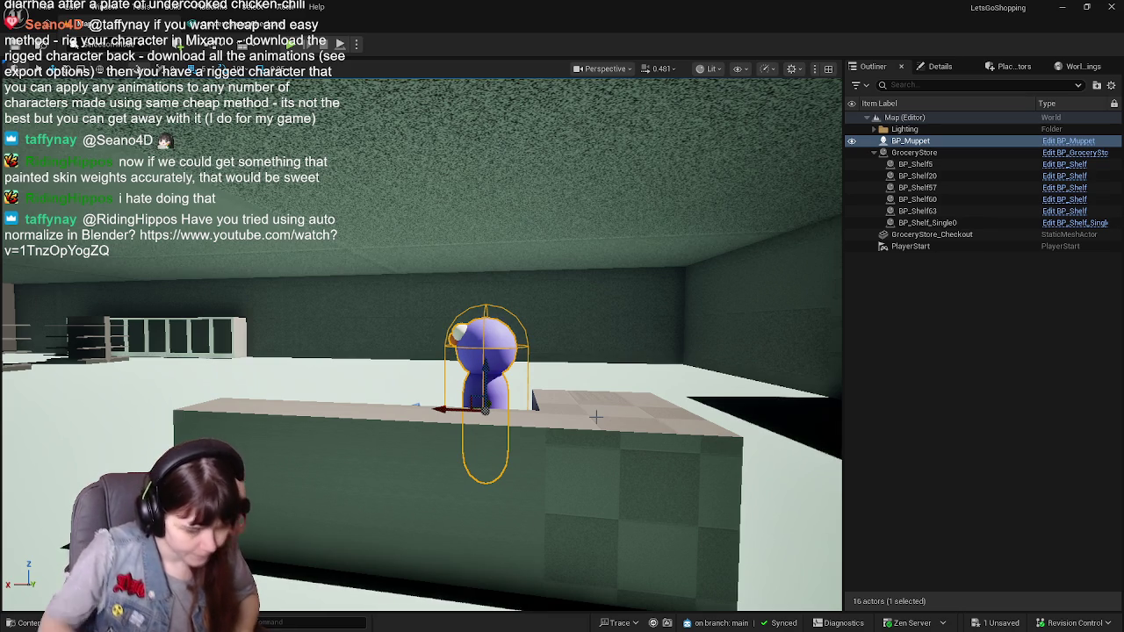
pyautogui.moveTo(612, 449); pyautogui.dragTo(498, 354, button='right')
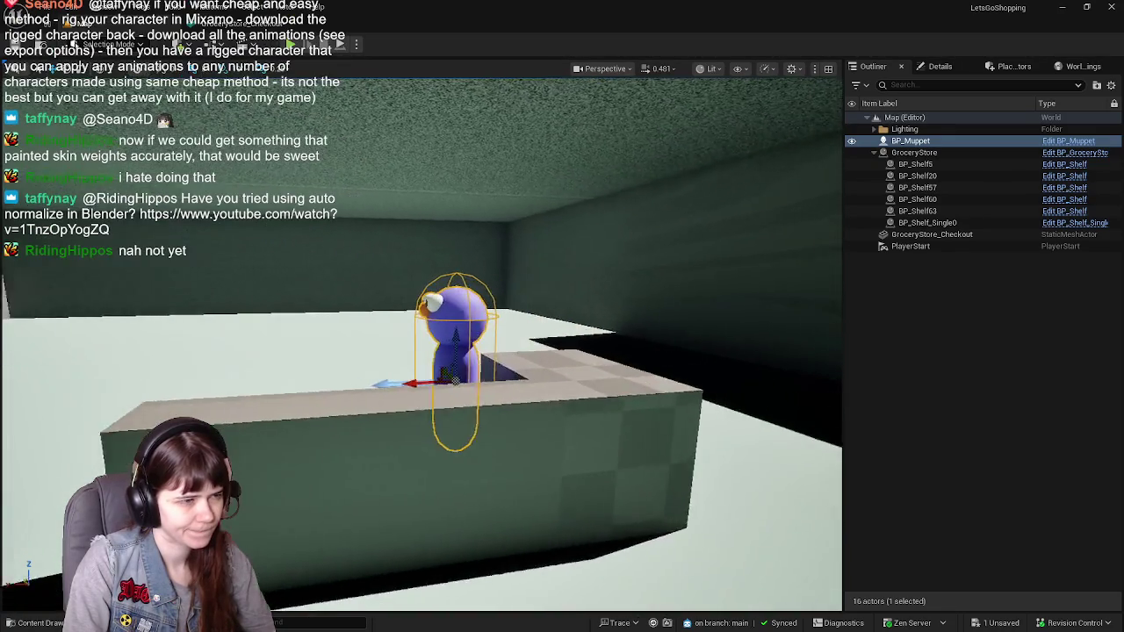
pyautogui.moveTo(594, 437); pyautogui.dragTo(594, 436, button='right')
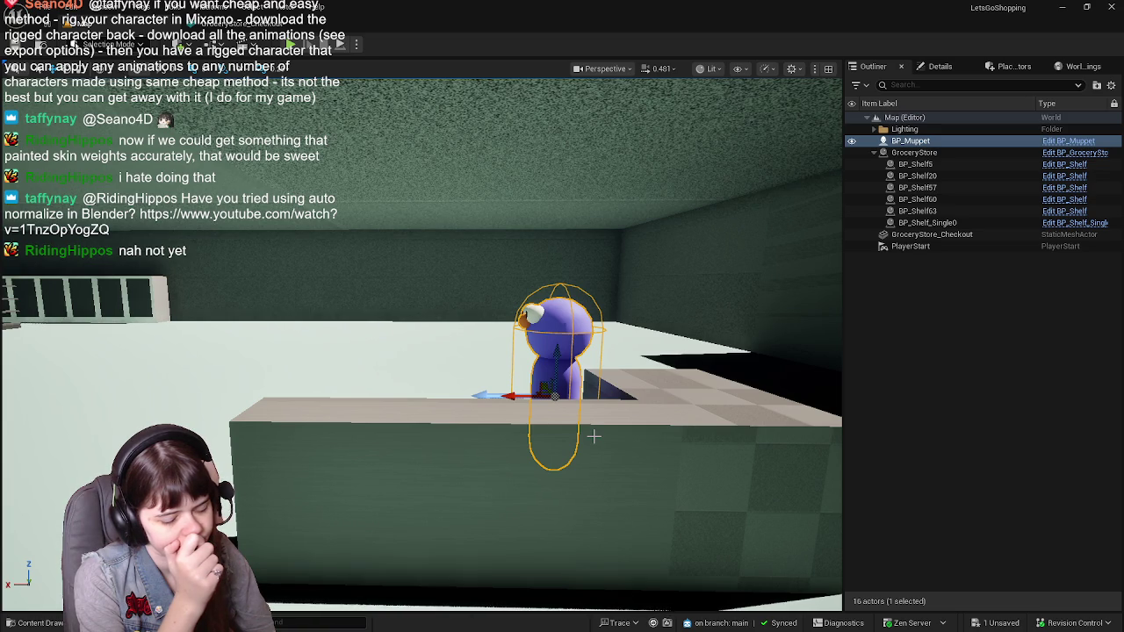
pyautogui.moveTo(593, 436)
pyautogui.mouseDown(button='right')
pyautogui.moveTo(579, 430)
pyautogui.moveTo(588, 424)
pyautogui.mouseUp(button='right')
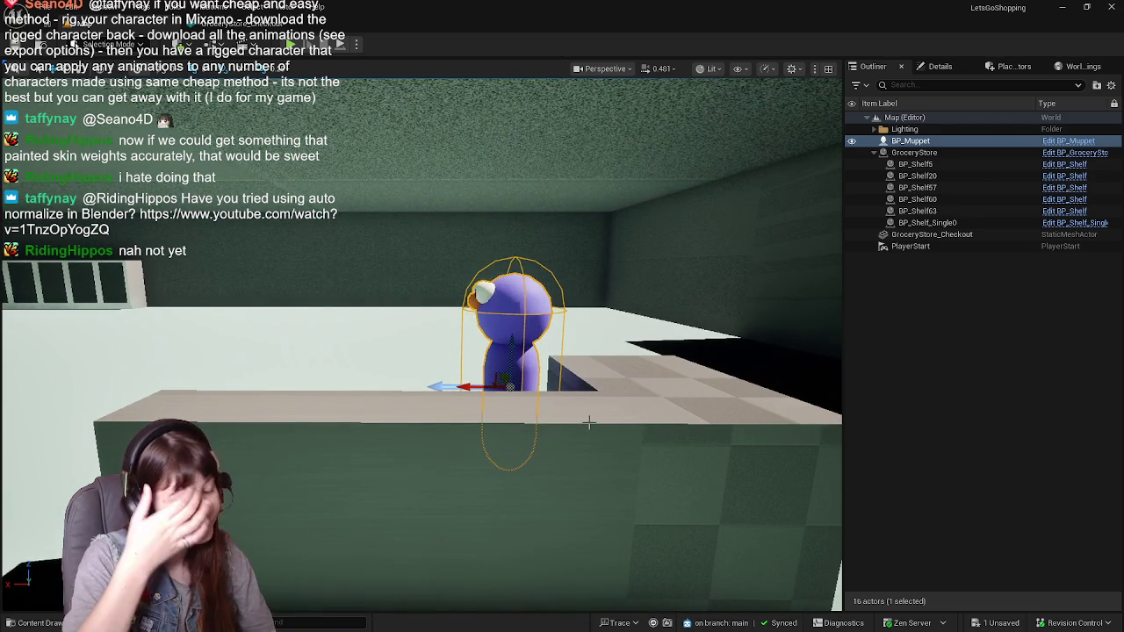
pyautogui.moveTo(588, 423)
pyautogui.mouseDown(button='right')
pyautogui.moveTo(562, 424)
pyautogui.moveTo(588, 421)
pyautogui.mouseUp(button='right')
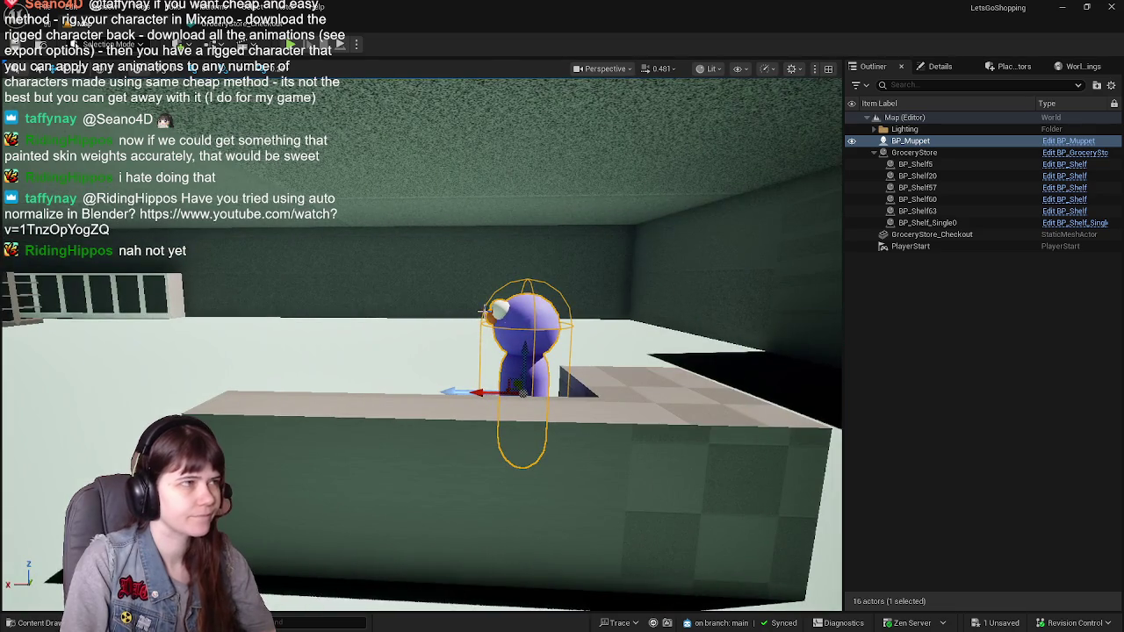
pyautogui.click(237, 24)
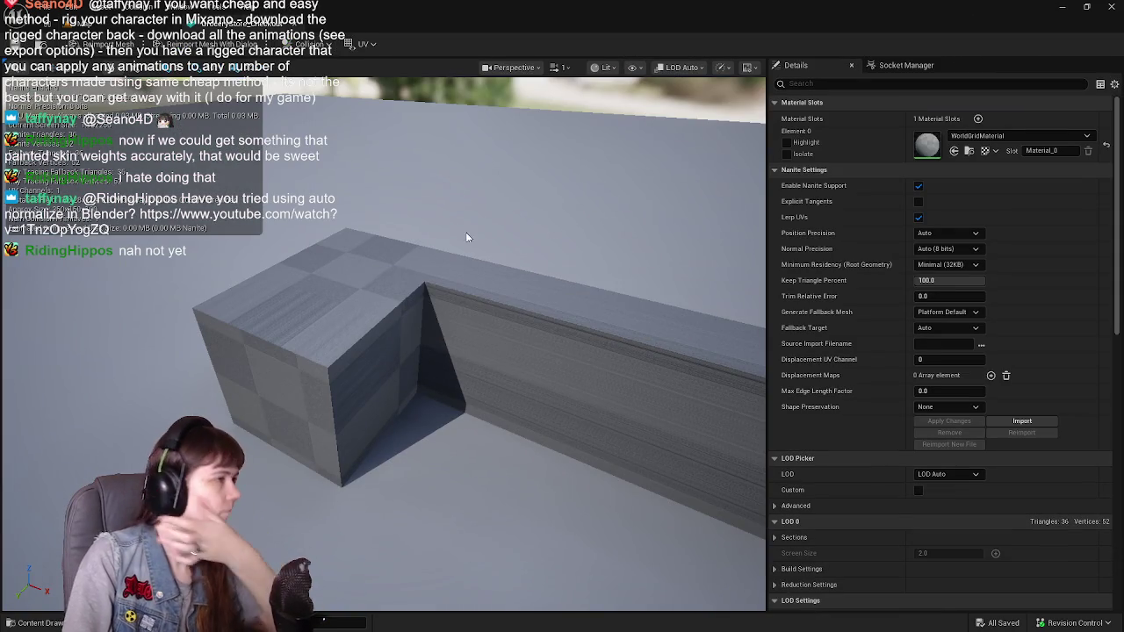
pyautogui.click(159, 24)
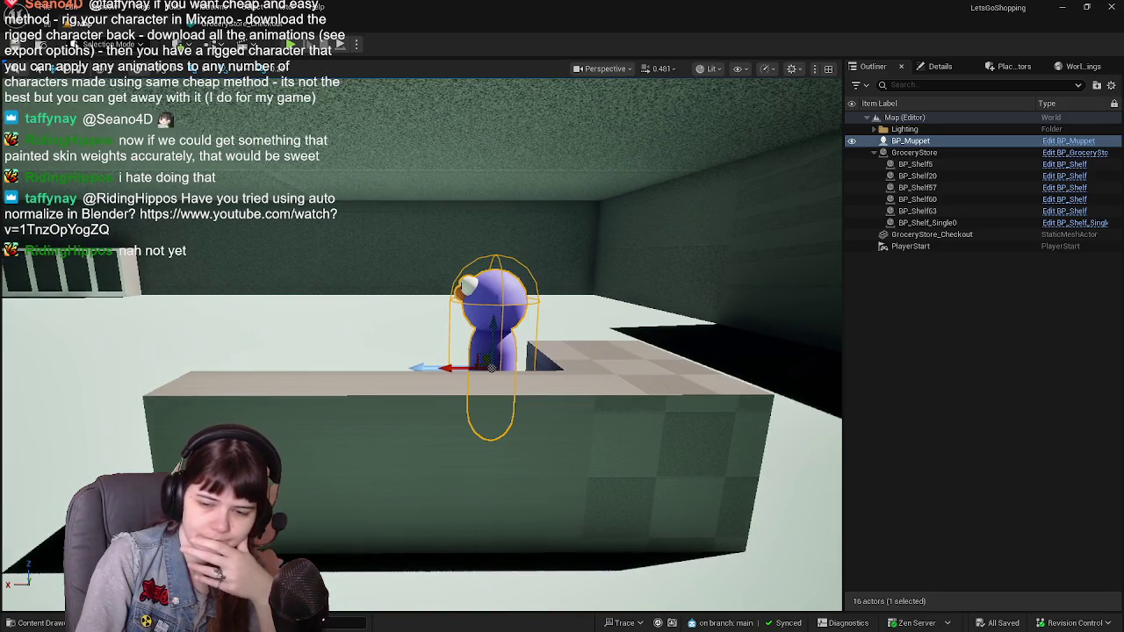
pyautogui.hotkey('alt', 'Tab')
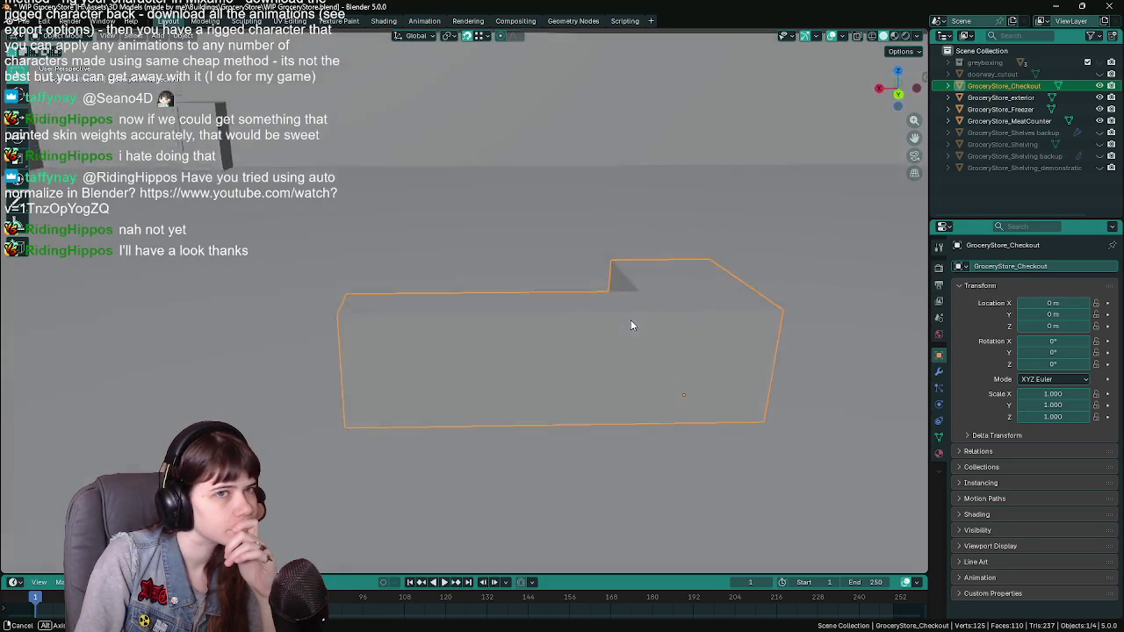
# Orbit around the checkout counter and select the GroceryStore_MeatCounter object
pyautogui.moveTo(630, 319)
pyautogui.mouseDown(button='middle')
pyautogui.moveTo(757, 320)
pyautogui.moveTo(680, 331)
pyautogui.mouseUp(button='middle')
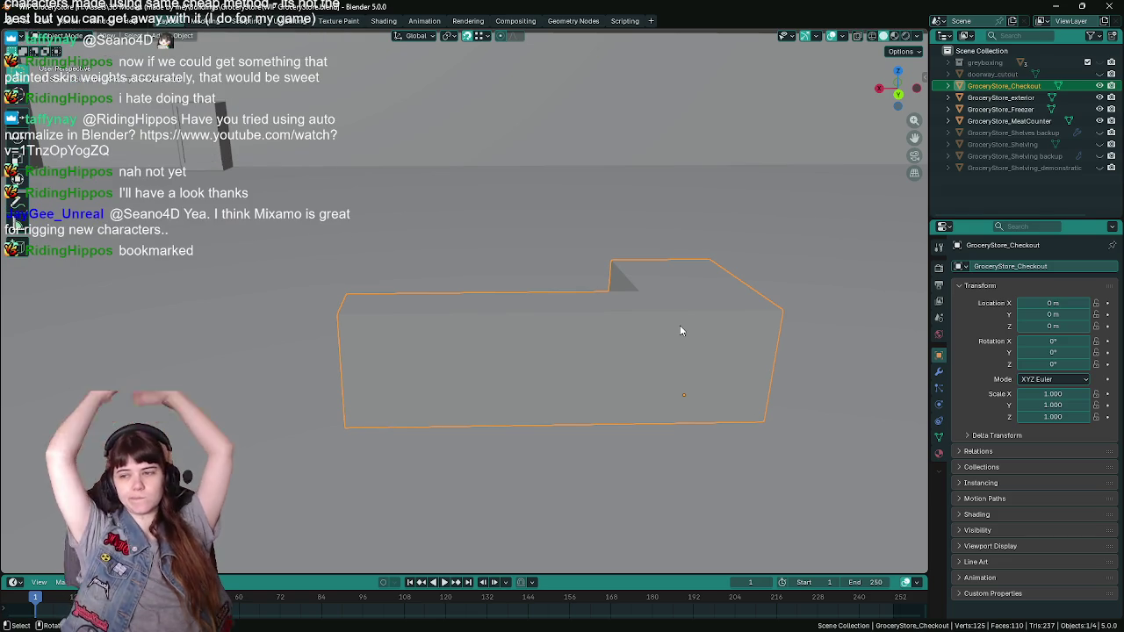
pyautogui.moveTo(612, 293)
pyautogui.mouseDown(button='middle')
pyautogui.moveTo(449, 267)
pyautogui.moveTo(532, 223)
pyautogui.mouseUp(button='middle')
pyautogui.click(417, 165)
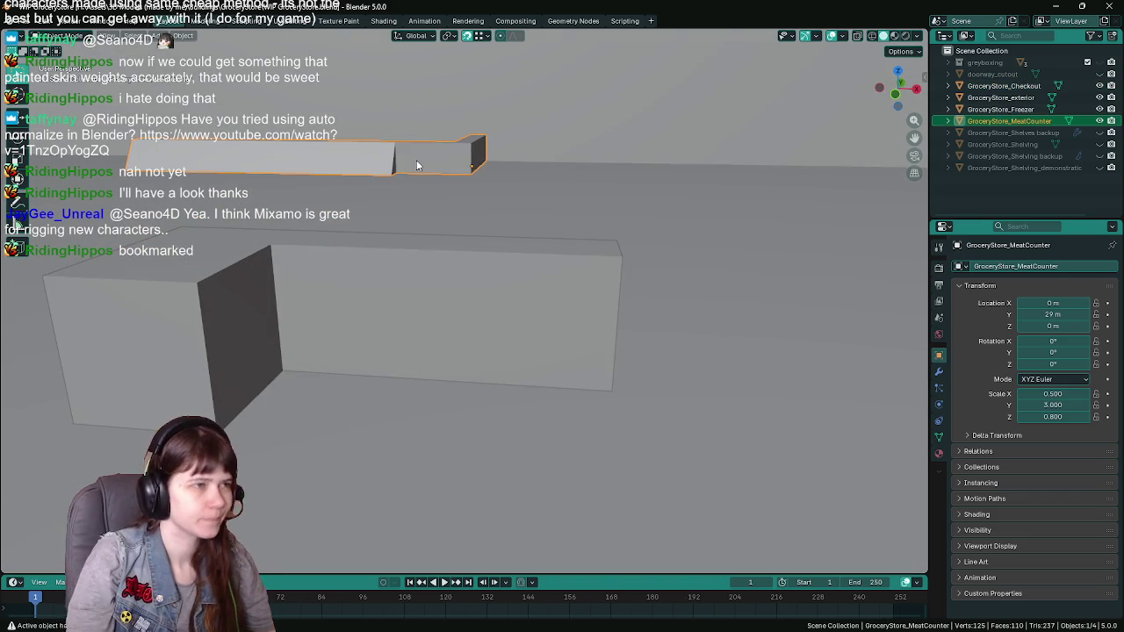
# Isolate GroceryStore_MeatCounter in local view, save, and select its end and long faces in Edit Mode
pyautogui.press('KP_Divide')
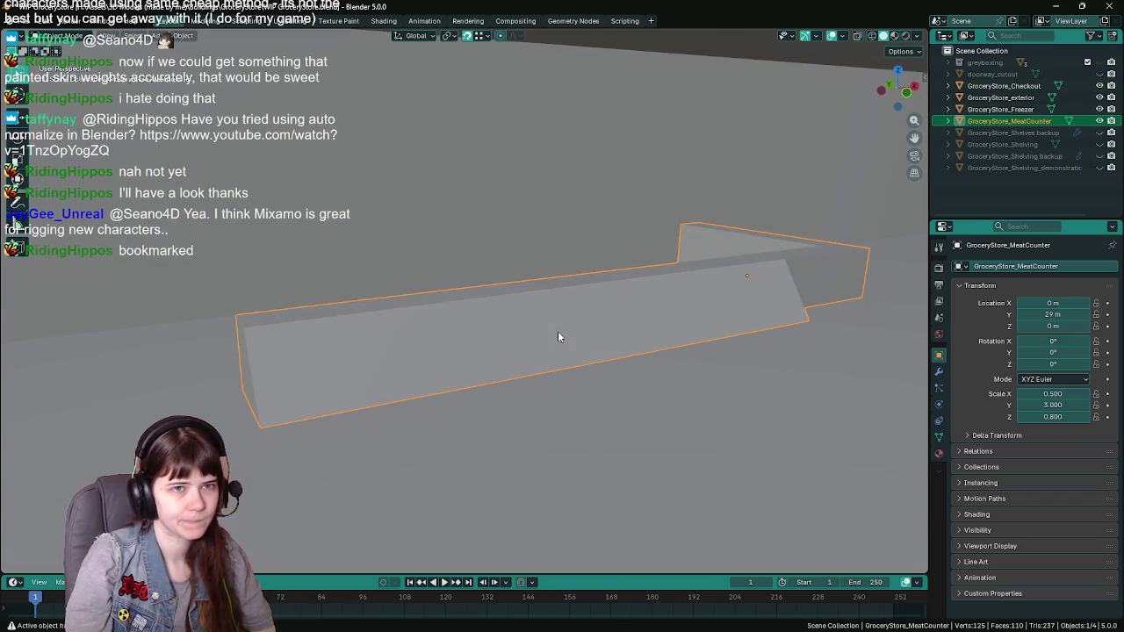
pyautogui.hotkey('ctrl', 's')
pyautogui.moveTo(556, 331)
pyautogui.mouseDown(button='middle')
pyautogui.moveTo(504, 317)
pyautogui.moveTo(640, 334)
pyautogui.moveTo(568, 348)
pyautogui.moveTo(421, 343)
pyautogui.moveTo(553, 339)
pyautogui.moveTo(531, 345)
pyautogui.mouseUp(button='middle')
pyautogui.press('Tab')
pyautogui.click(620, 337)
pyautogui.click(422, 343)
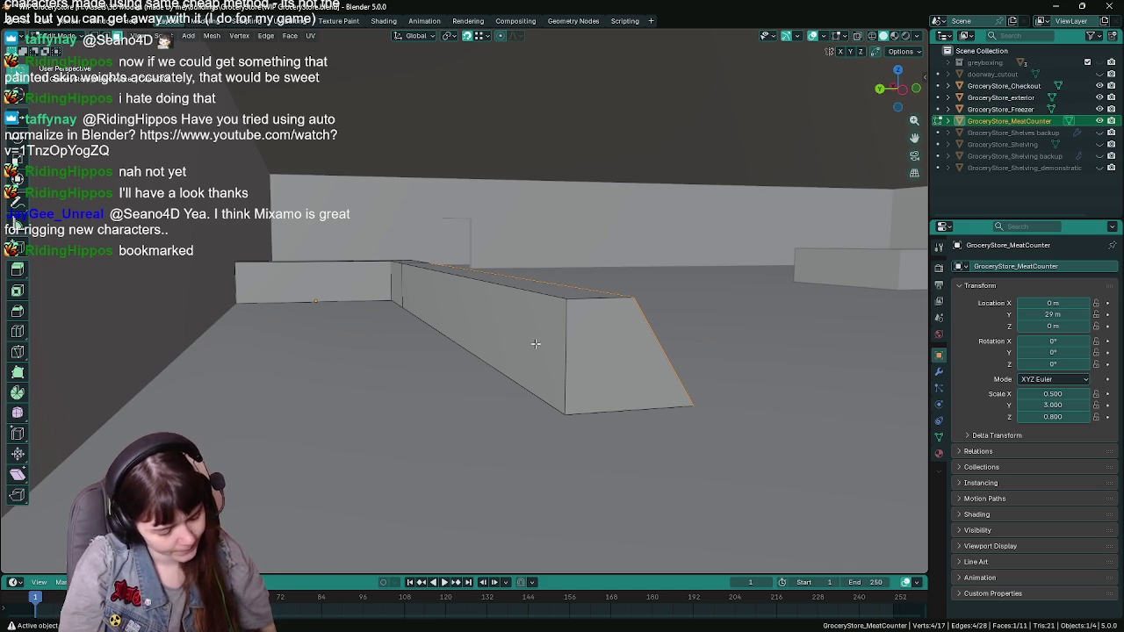
# Save the file, then delete the meat counter's slanted front face with Only Faces
pyautogui.hotkey('ctrl', 's')
pyautogui.click(536, 343)
pyautogui.press('x')
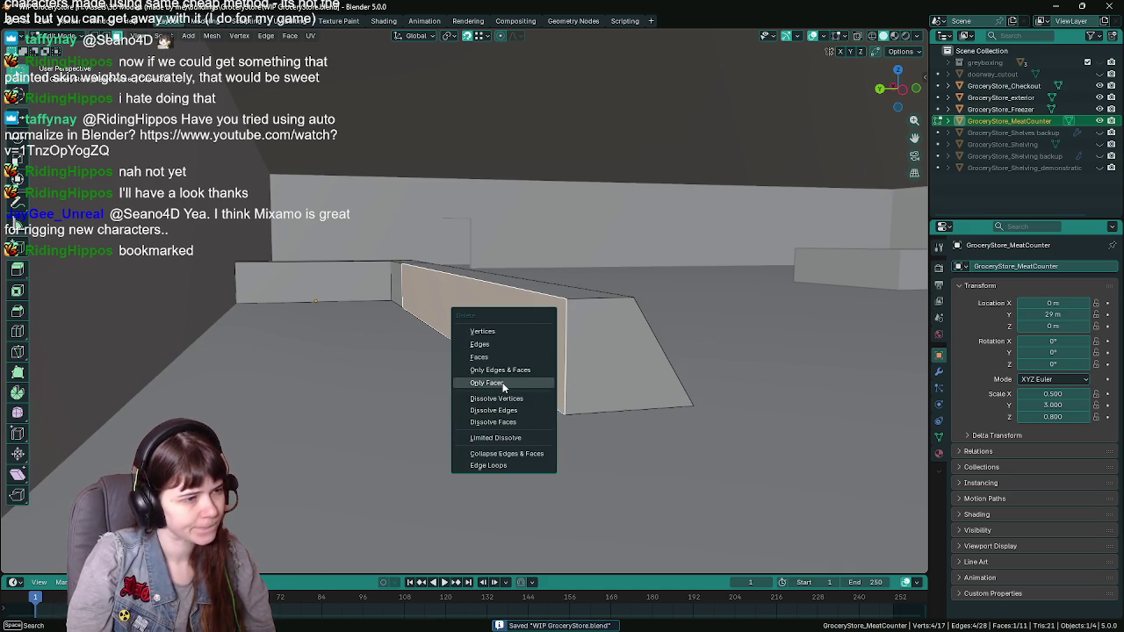
pyautogui.click(505, 382)
pyautogui.scroll(5, 540, 378)
pyautogui.scroll(-5, 540, 379)
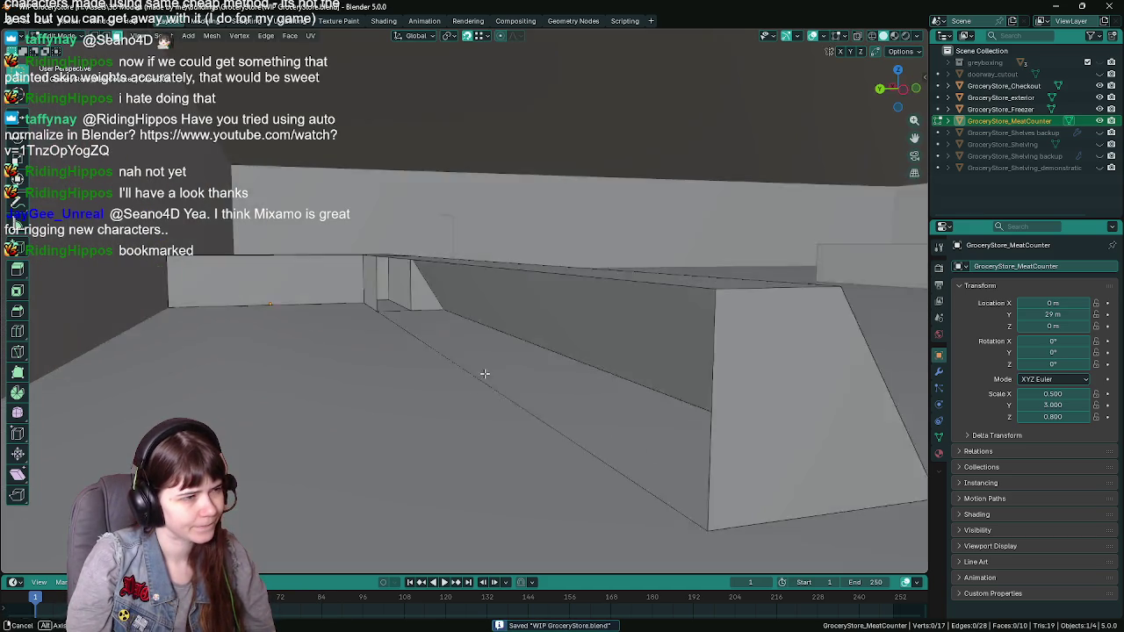
pyautogui.scroll(-2, 483, 374)
# Inspect the counter without its front, then restore the deleted slanted face
pyautogui.moveTo(489, 394)
pyautogui.mouseDown(button='middle')
pyautogui.moveTo(452, 380)
pyautogui.moveTo(477, 215)
pyautogui.mouseUp(button='middle')
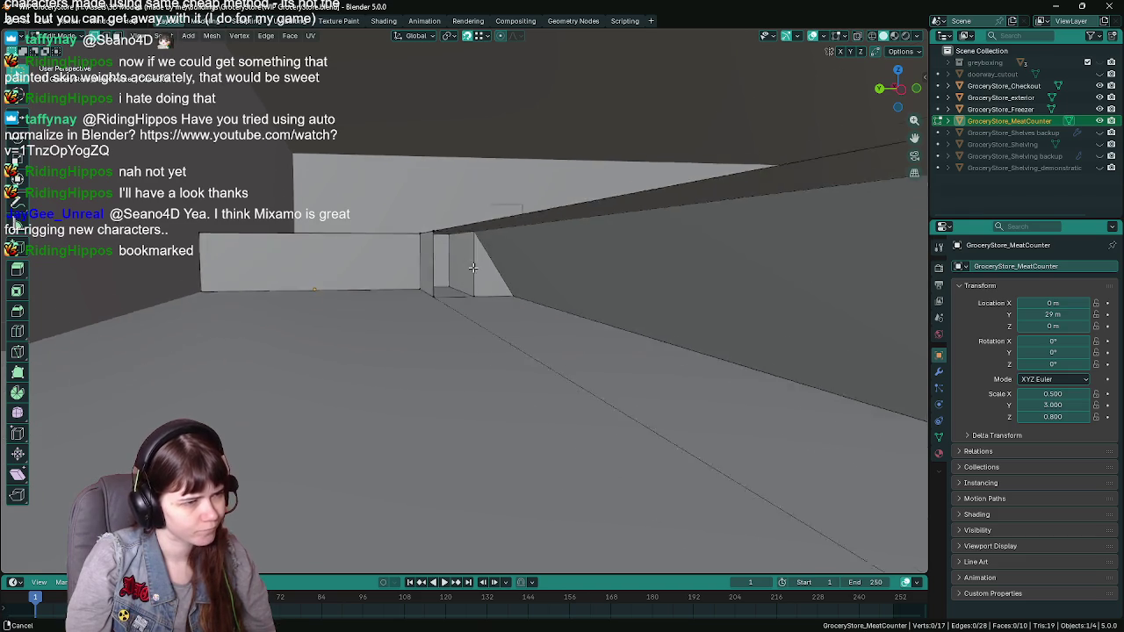
pyautogui.click(477, 215)
pyautogui.click(435, 231)
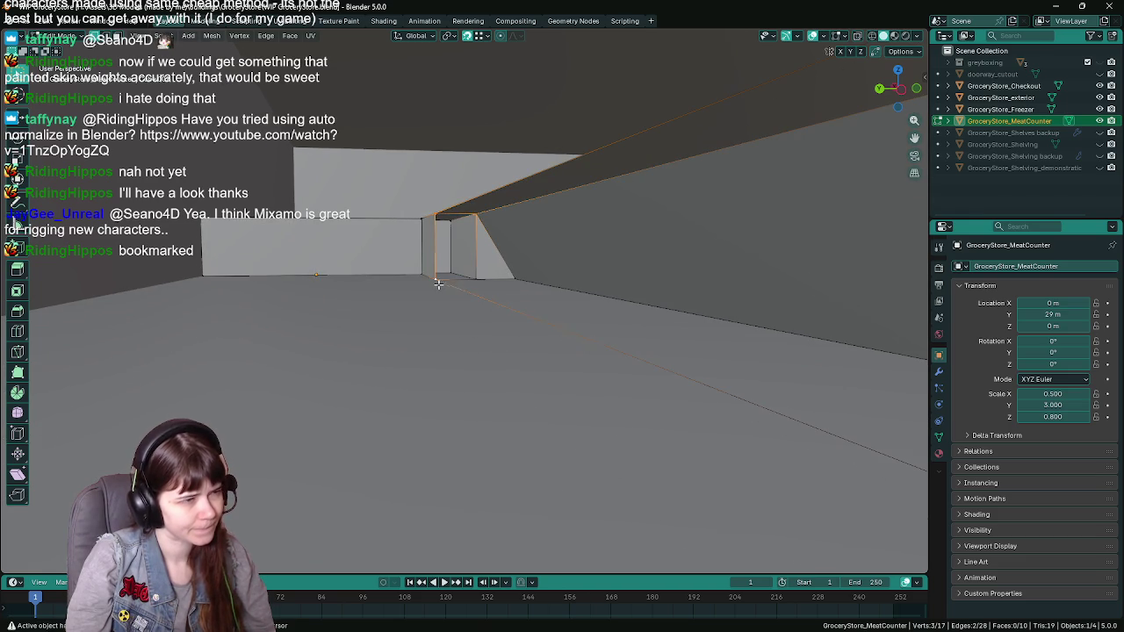
pyautogui.moveTo(475, 282)
pyautogui.mouseDown(button='middle')
pyautogui.moveTo(560, 298)
pyautogui.moveTo(469, 326)
pyautogui.moveTo(577, 346)
pyautogui.moveTo(389, 341)
pyautogui.moveTo(402, 353)
pyautogui.moveTo(433, 340)
pyautogui.mouseUp(button='middle')
pyautogui.press('3')
pyautogui.click(552, 300)
# Save WIP GroceryStore.blend and leave mesh editing on GroceryStore_MeatCounter
pyautogui.hotkey('ctrl', 's')
pyautogui.press('Tab')
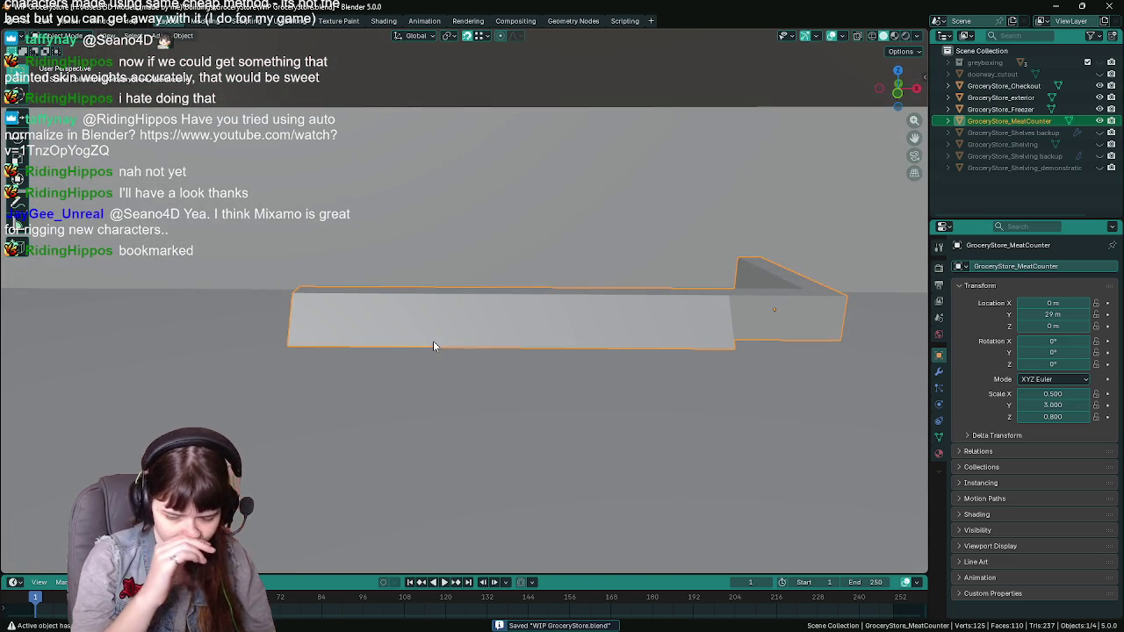
pyautogui.moveTo(619, 329)
pyautogui.mouseDown(button='middle')
pyautogui.moveTo(665, 318)
pyautogui.moveTo(427, 318)
pyautogui.moveTo(532, 293)
pyautogui.moveTo(409, 314)
pyautogui.moveTo(597, 321)
pyautogui.moveTo(484, 329)
pyautogui.moveTo(528, 306)
pyautogui.mouseUp(button='middle')
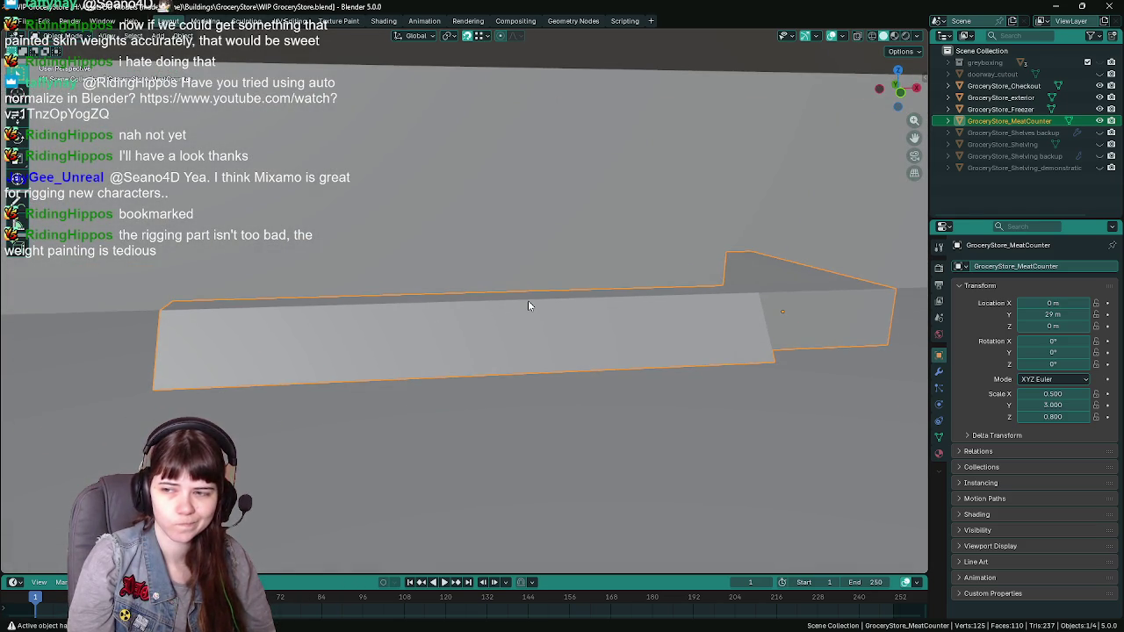
pyautogui.press('Tab')
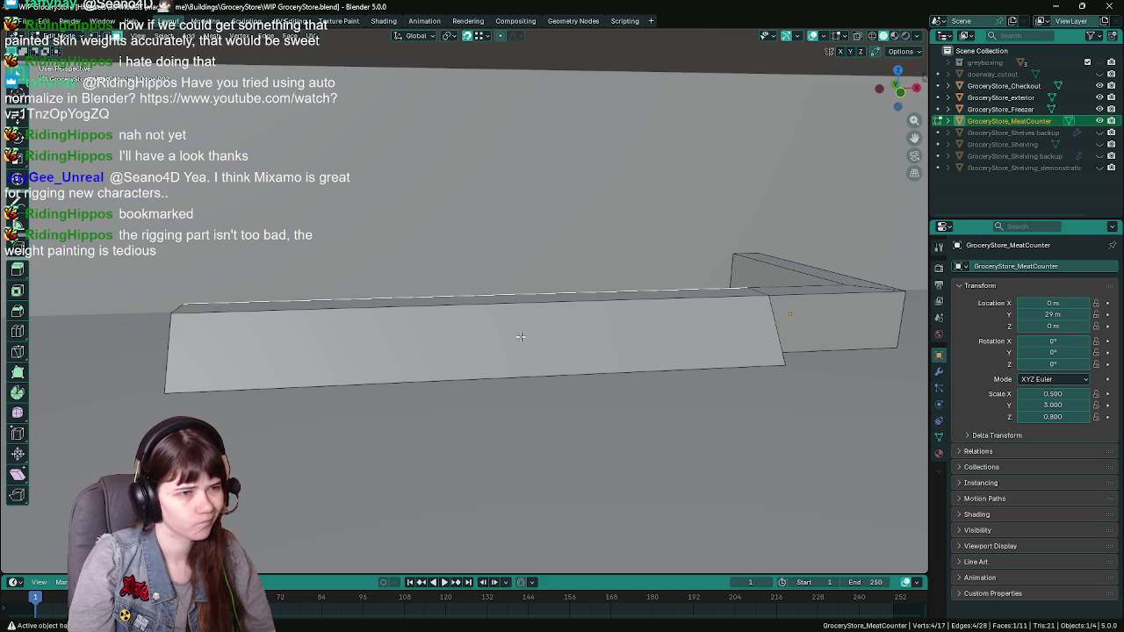
pyautogui.press('a')
pyautogui.hotkey('ctrl', 's')
pyautogui.press('Tab')
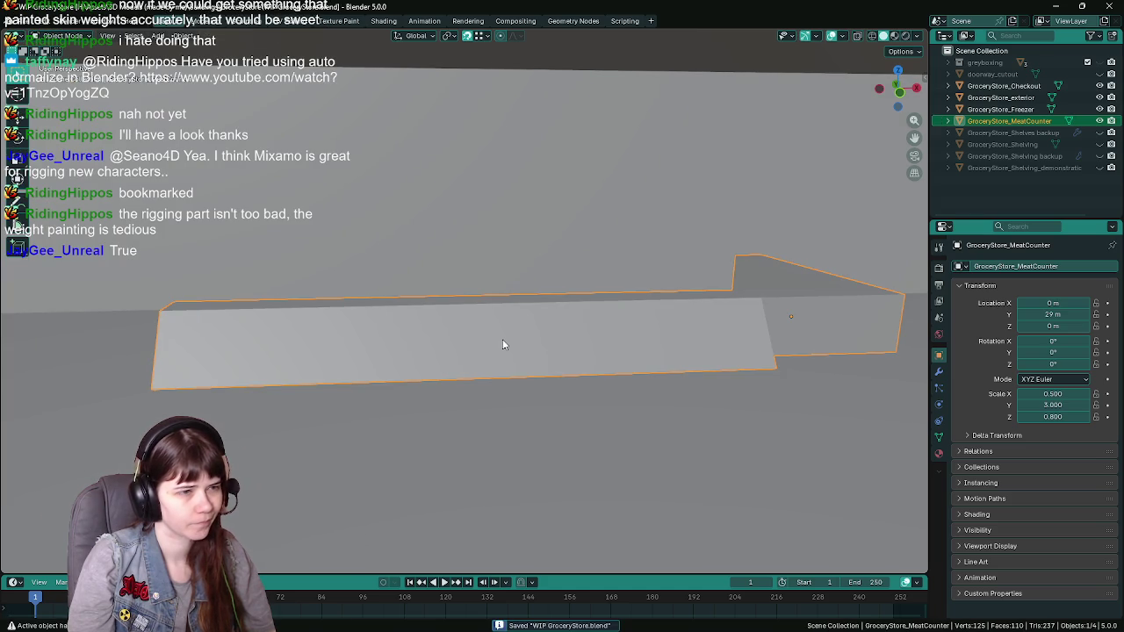
# Apply the counter's scale, then inset the long slanted front face into a bordered panel
pyautogui.hotkey('ctrl', 'a')
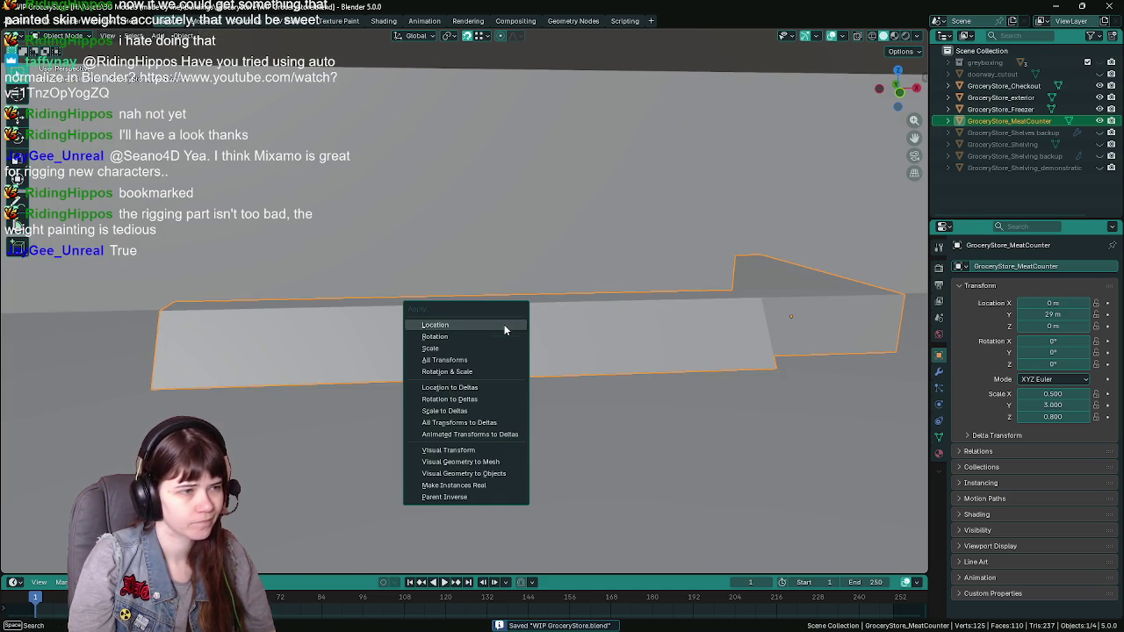
pyautogui.click(481, 350)
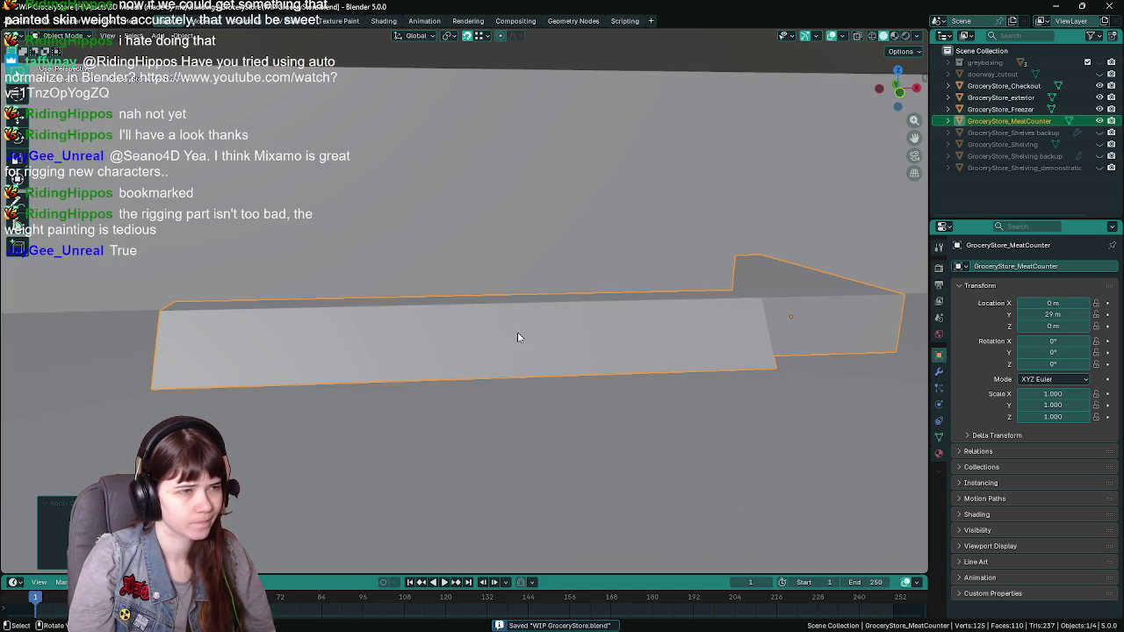
pyautogui.press('Tab')
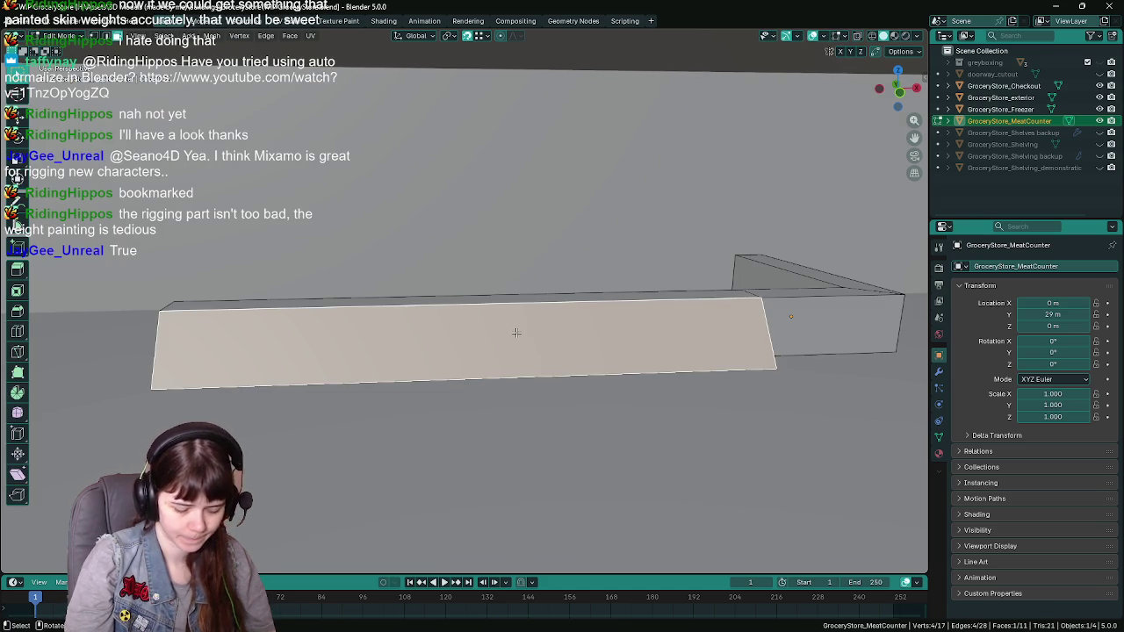
pyautogui.press('i')
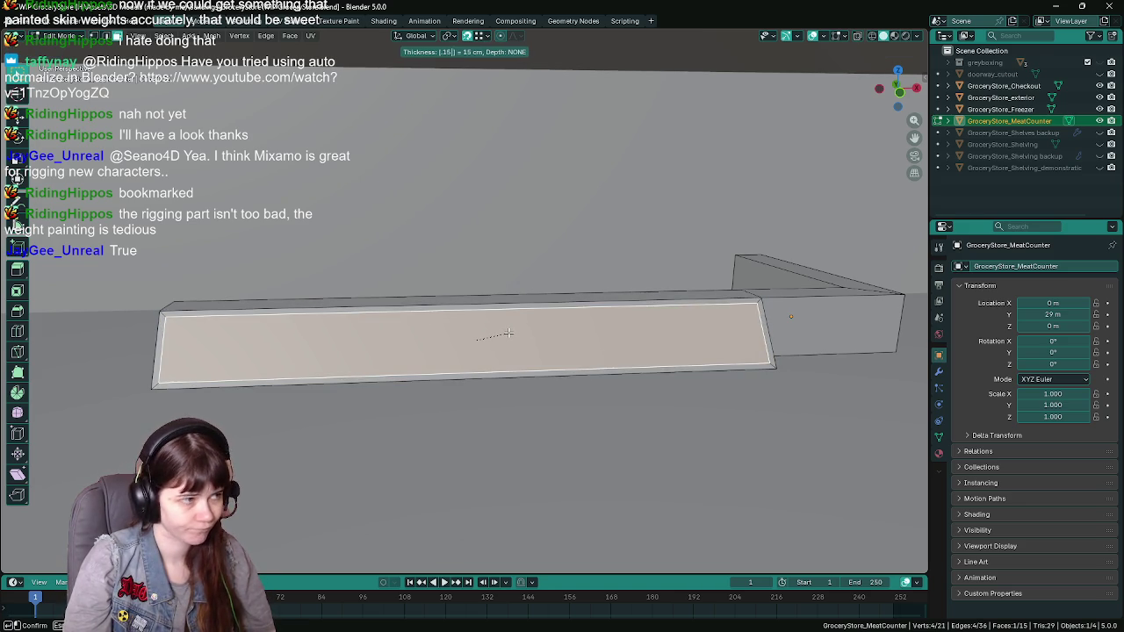
pyautogui.click(509, 333)
pyautogui.moveTo(401, 317)
pyautogui.mouseDown(button='middle')
pyautogui.moveTo(342, 318)
pyautogui.moveTo(416, 338)
pyautogui.mouseUp(button='middle')
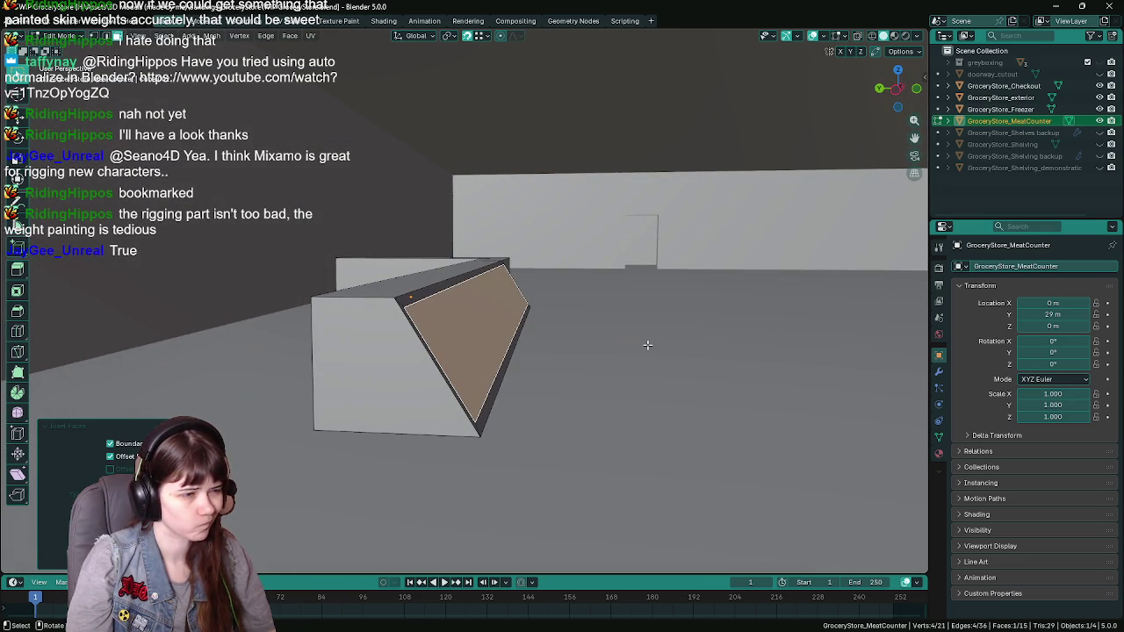
# Extrude the inset front face along the global Y axis
pyautogui.press('e')
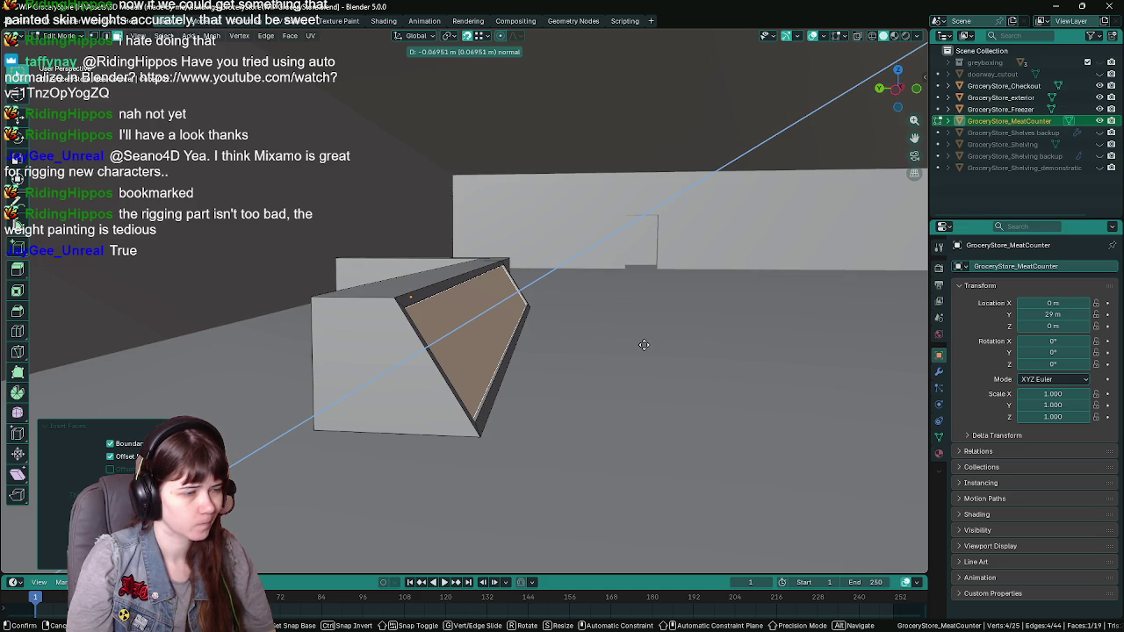
pyautogui.press('x')
pyautogui.press('x')
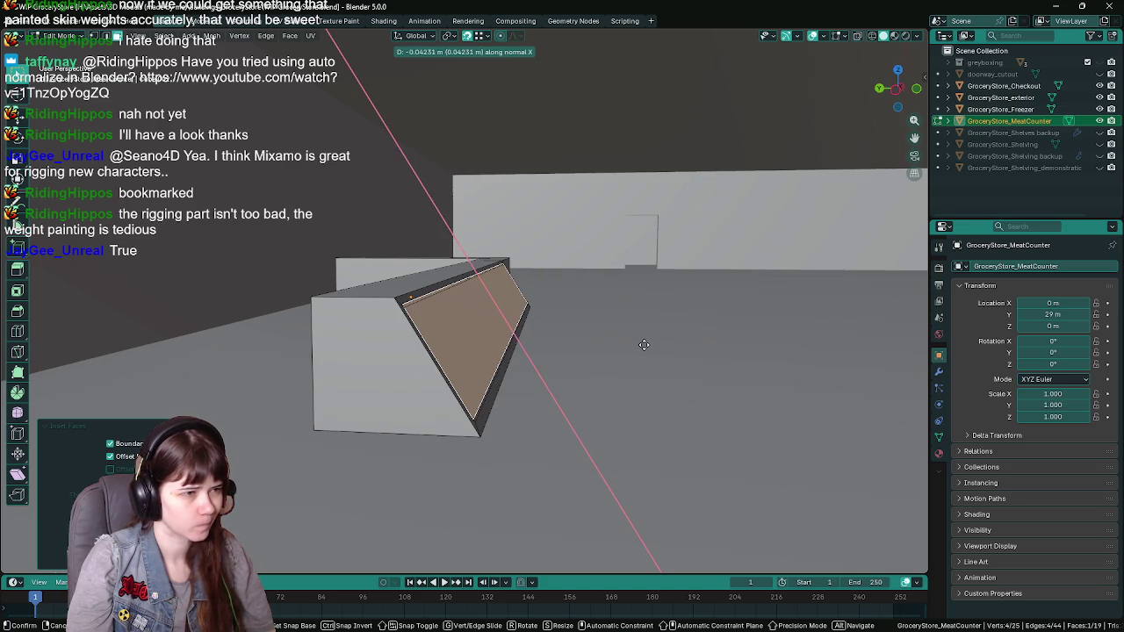
pyautogui.press('y')
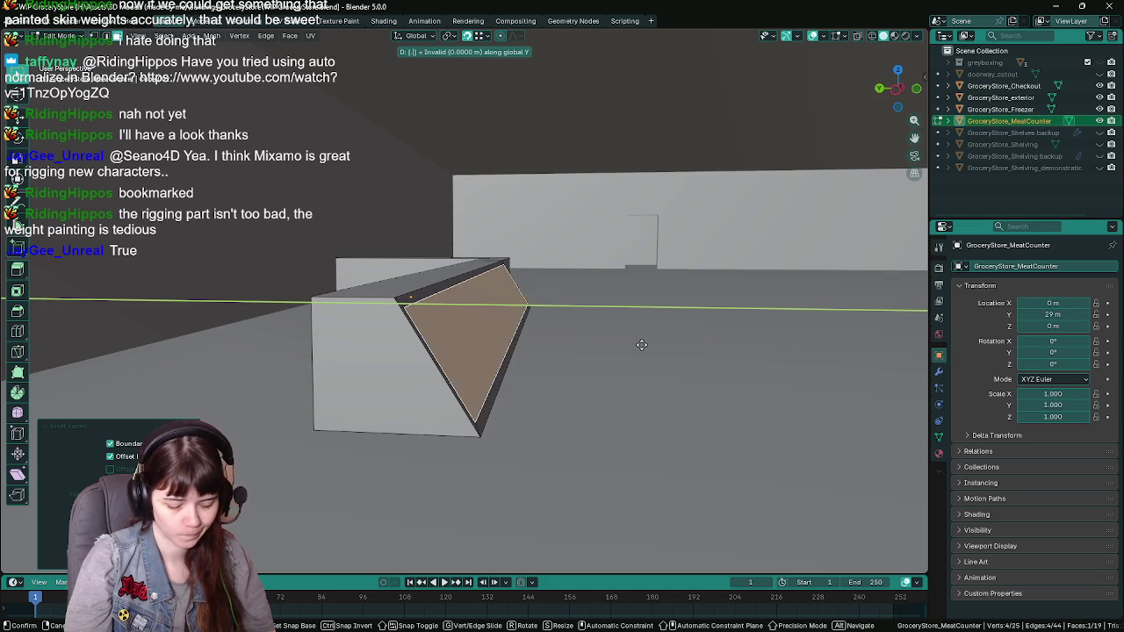
pyautogui.write('.1')
pyautogui.click(642, 346)
pyautogui.moveTo(642, 345); pyautogui.dragTo(573, 330, button='middle')
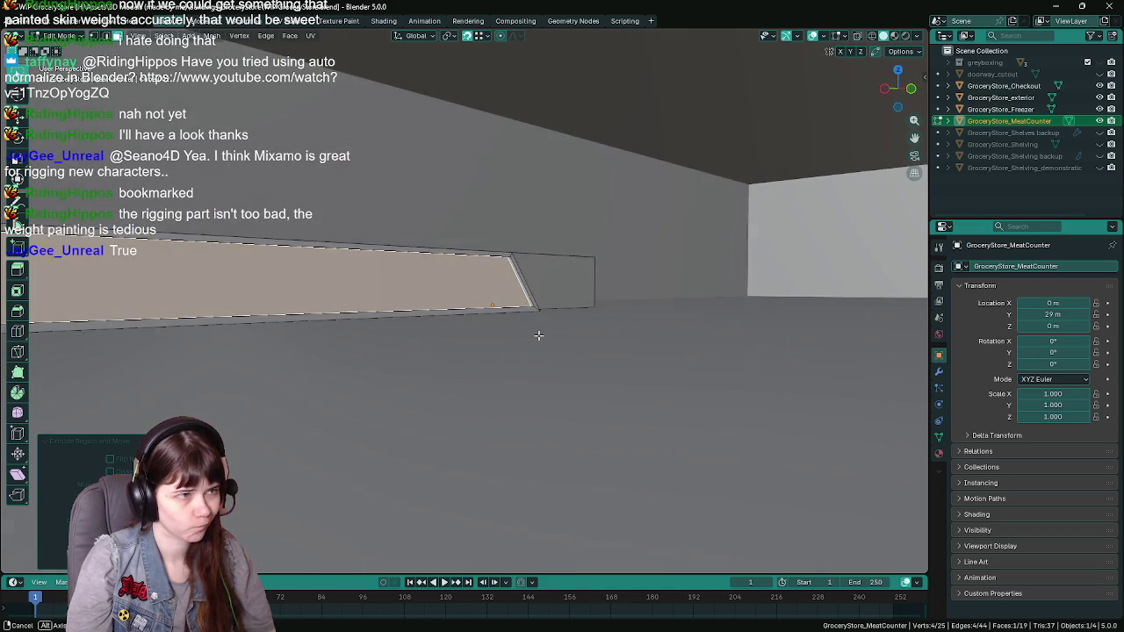
# Save the grocery store file while toggling the meat counter between Object and Edit Mode
pyautogui.moveTo(573, 330); pyautogui.dragTo(482, 351, button='middle')
pyautogui.press('Tab')
pyautogui.hotkey('ctrl', 's')
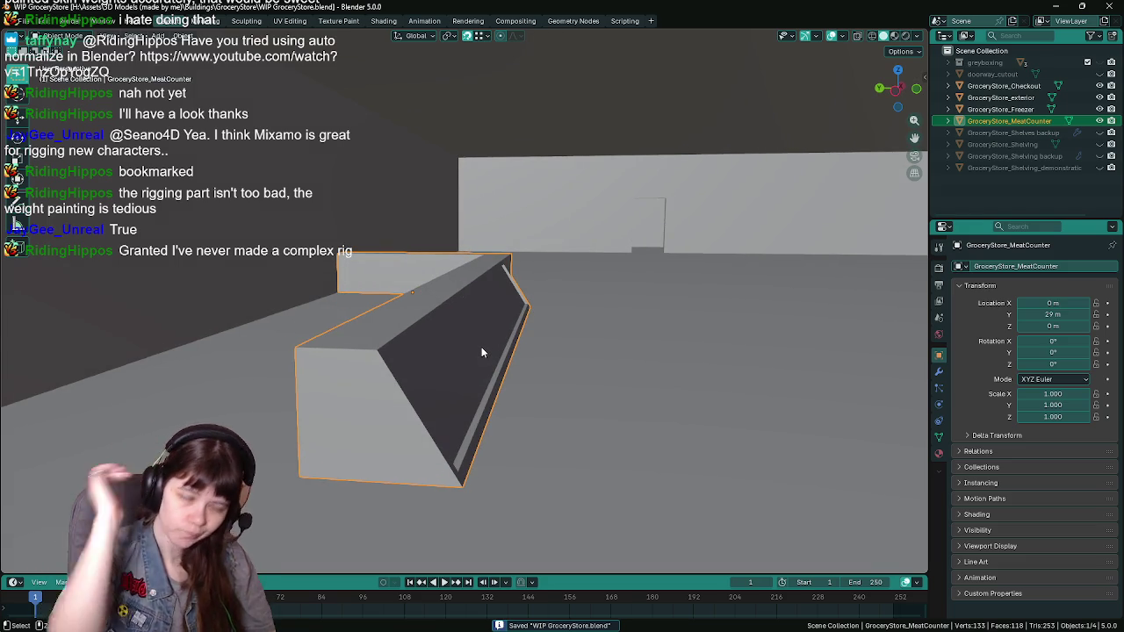
pyautogui.press('Tab')
pyautogui.hotkey('ctrl', 's')
pyautogui.press('Tab')
pyautogui.moveTo(481, 347)
pyautogui.mouseDown(button='middle')
pyautogui.moveTo(506, 352)
pyautogui.moveTo(689, 305)
pyautogui.mouseUp(button='middle')
pyautogui.press('Tab')
# Select the slanted front faces by shortest path and separate them into a new object
pyautogui.click(489, 366)
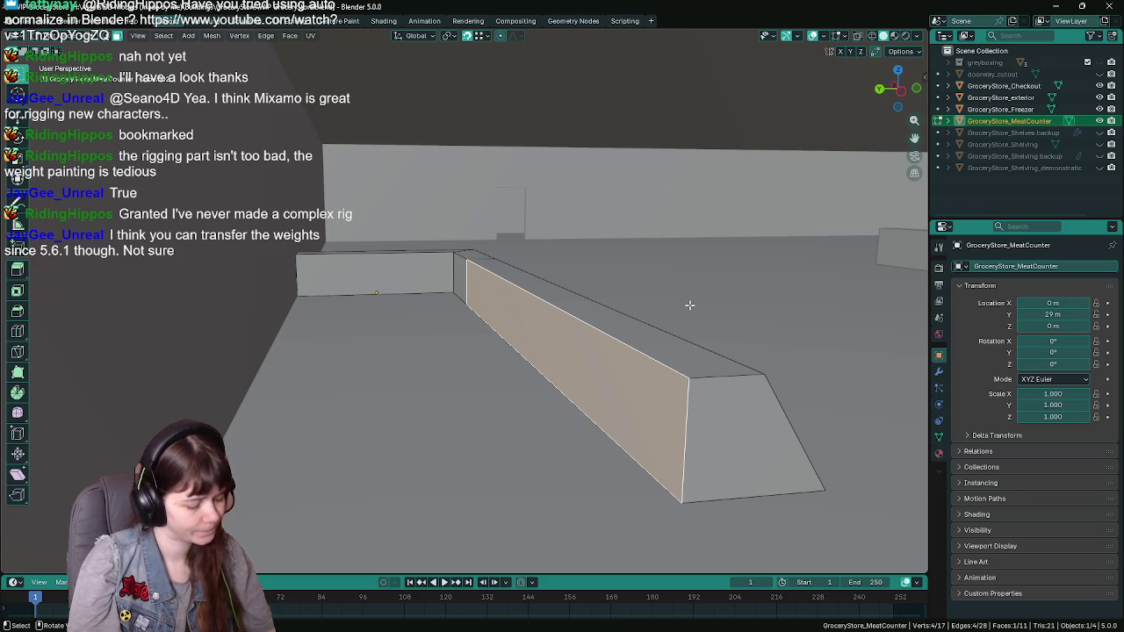
pyautogui.click(723, 410)
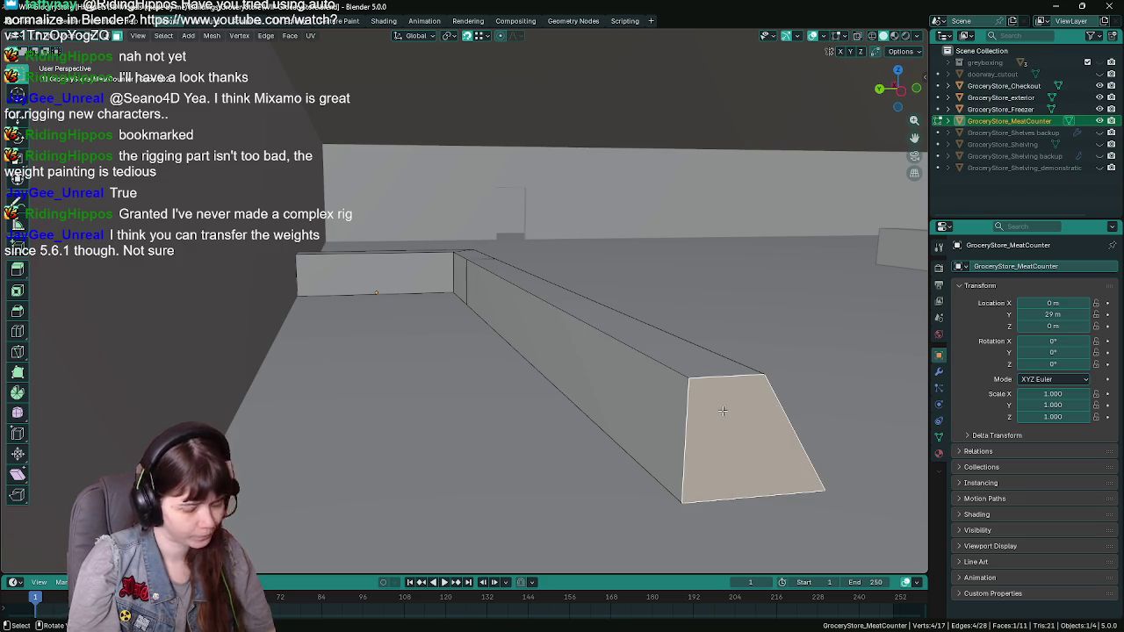
pyautogui.keyDown('ctrl'); pyautogui.click(722, 410); pyautogui.keyUp('ctrl')
pyautogui.moveTo(715, 408); pyautogui.dragTo(489, 361, button='middle')
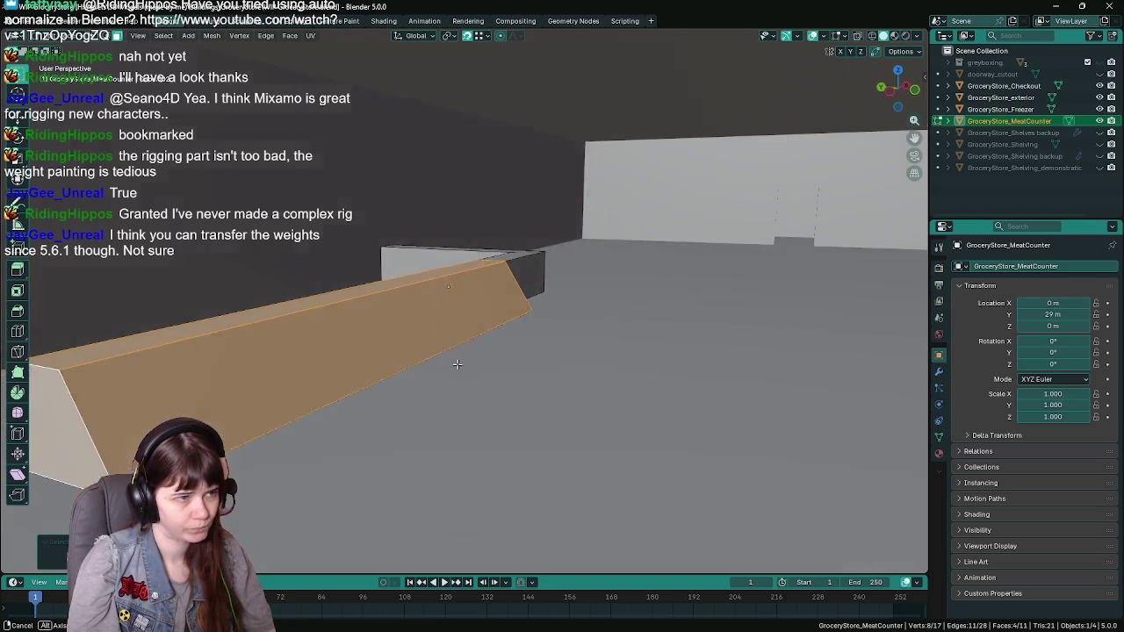
pyautogui.hotkey('ctrl', 's')
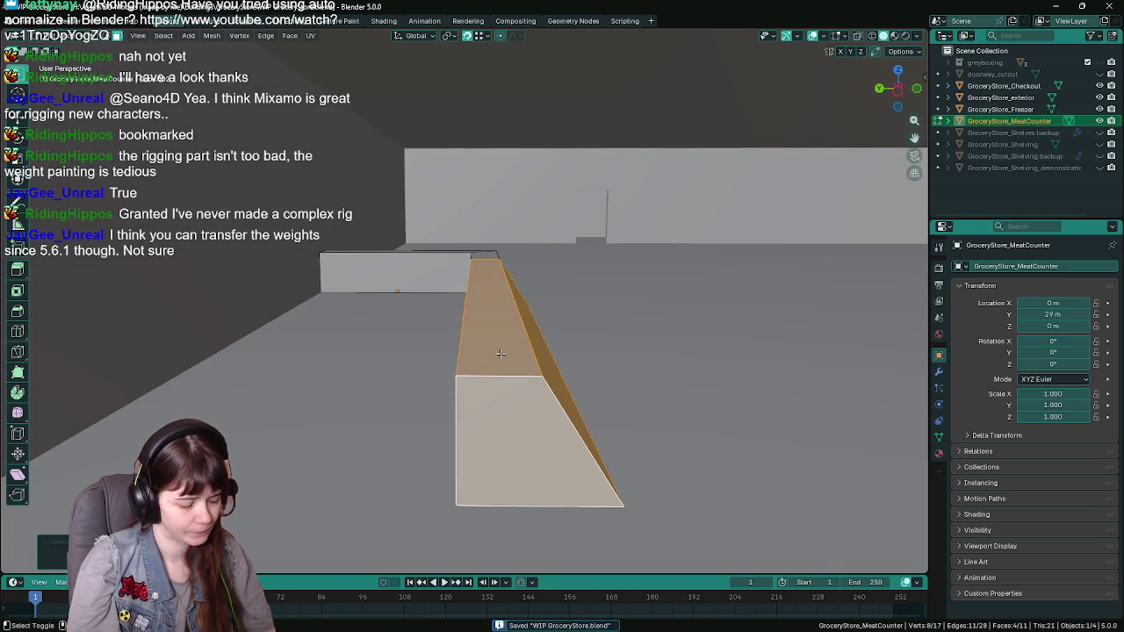
pyautogui.press('g')
pyautogui.press('Escape')
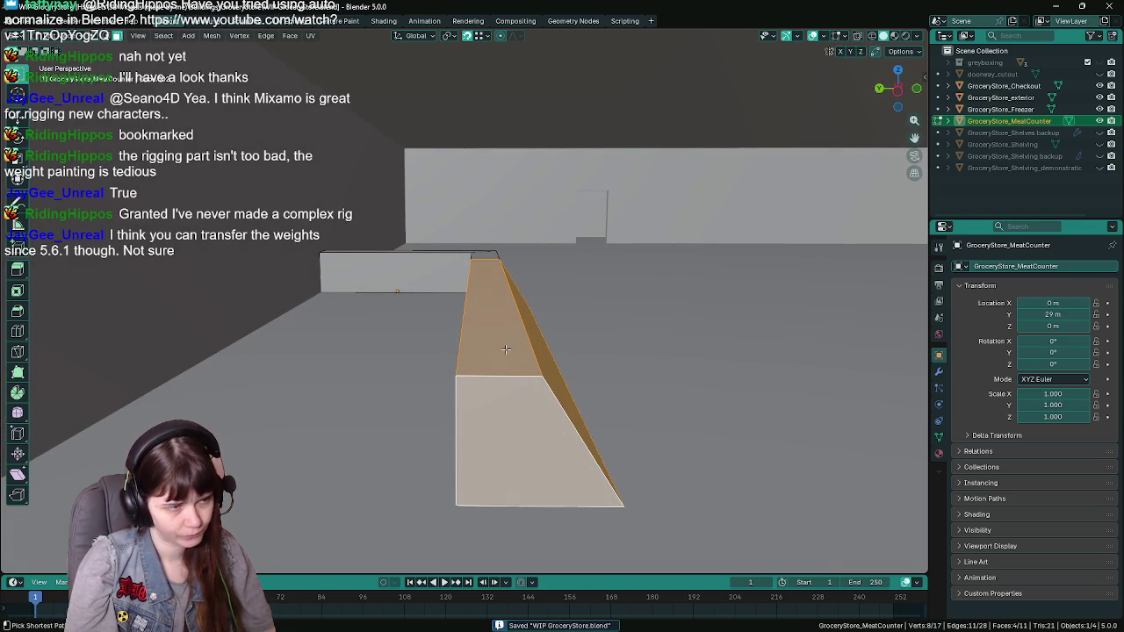
pyautogui.press('p')
pyautogui.click(506, 349)
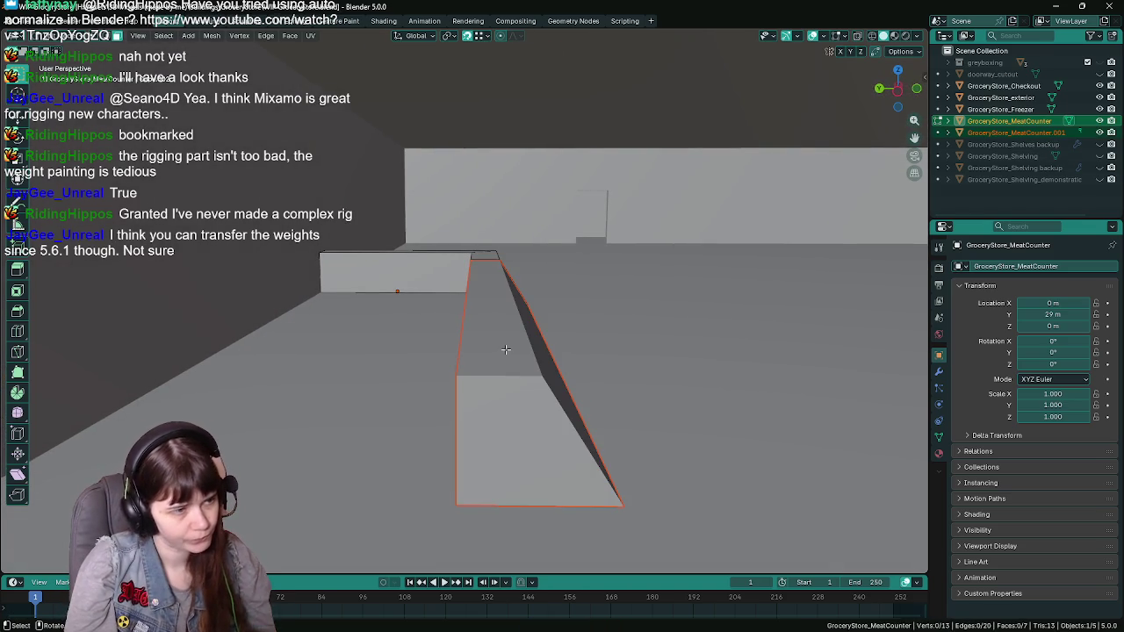
# Try deleting a vertex of the split-off front piece, then undo the deletion
pyautogui.press('Tab')
pyautogui.click(442, 276)
pyautogui.moveTo(441, 275)
pyautogui.mouseDown(button='middle')
pyautogui.moveTo(477, 289)
pyautogui.moveTo(352, 292)
pyautogui.moveTo(442, 304)
pyautogui.moveTo(400, 309)
pyautogui.moveTo(392, 328)
pyautogui.mouseUp(button='middle')
pyautogui.press('Tab')
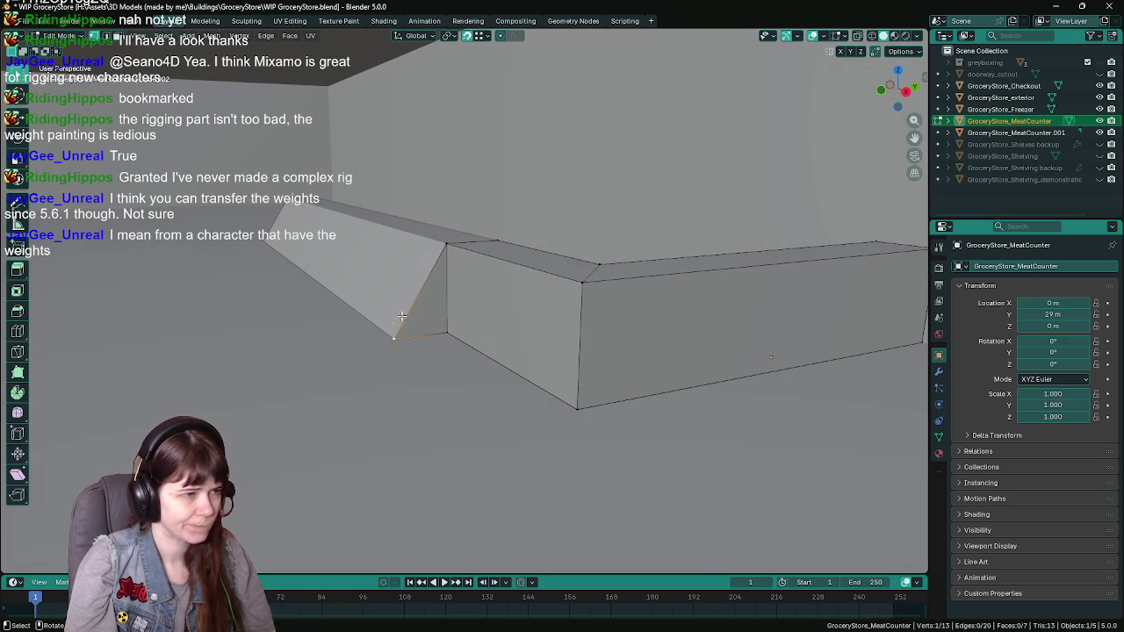
pyautogui.press('x')
pyautogui.click(397, 252)
pyautogui.moveTo(451, 283); pyautogui.dragTo(461, 287, button='middle')
pyautogui.hotkey('ctrl', 'z')
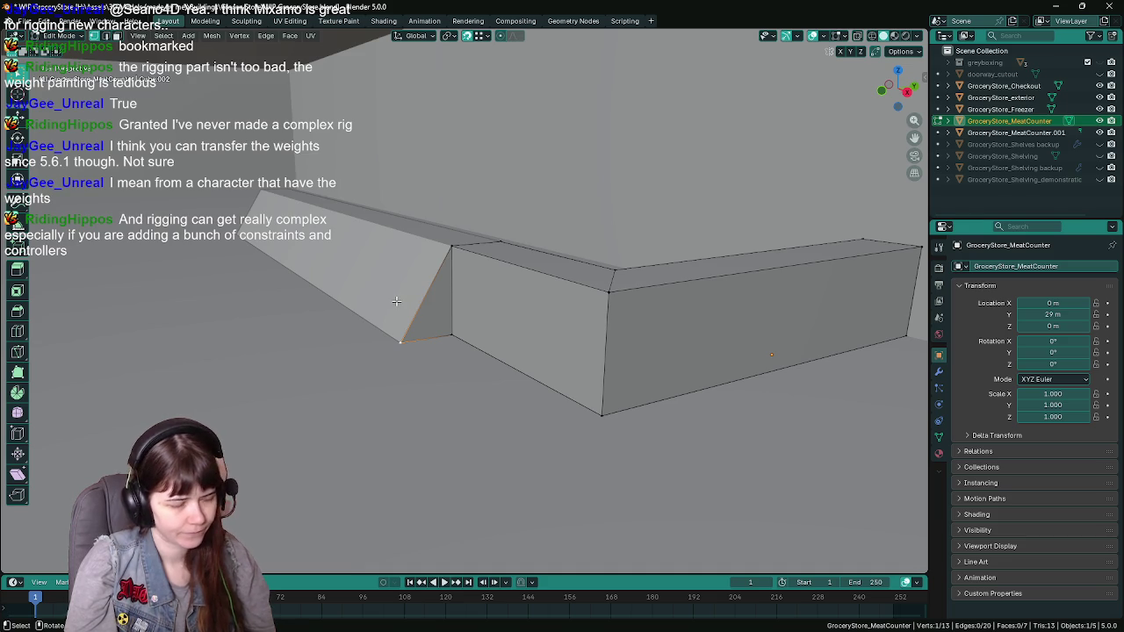
# Split off the stray triangle, then join it back into GroceryStore_MeatCounter.001 and save
pyautogui.press('ctrl+KP_Add')
pyautogui.press('p')
pyautogui.click(408, 291)
pyautogui.press('Tab')
pyautogui.click(434, 311)
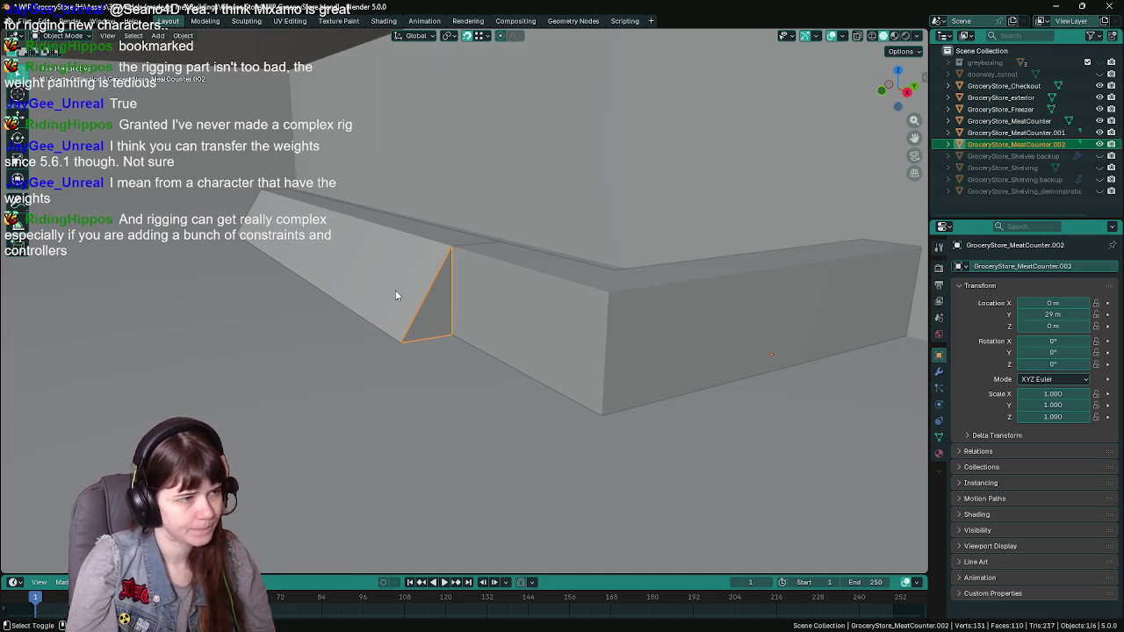
pyautogui.keyDown('shift'); pyautogui.click(396, 295); pyautogui.keyUp('shift')
pyautogui.hotkey('ctrl', 'j')
pyautogui.hotkey('ctrl', 's')
# Run Merge by Distance on all of the front piece's geometry
pyautogui.press('Tab')
pyautogui.press('a')
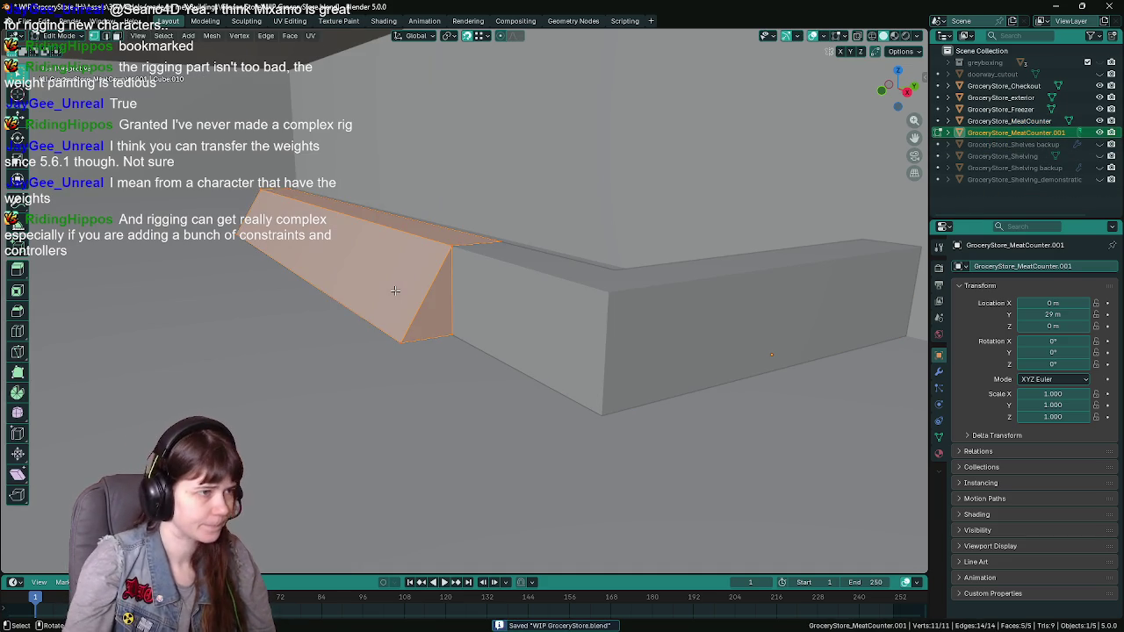
pyautogui.press('F3')
pyautogui.write('mr')
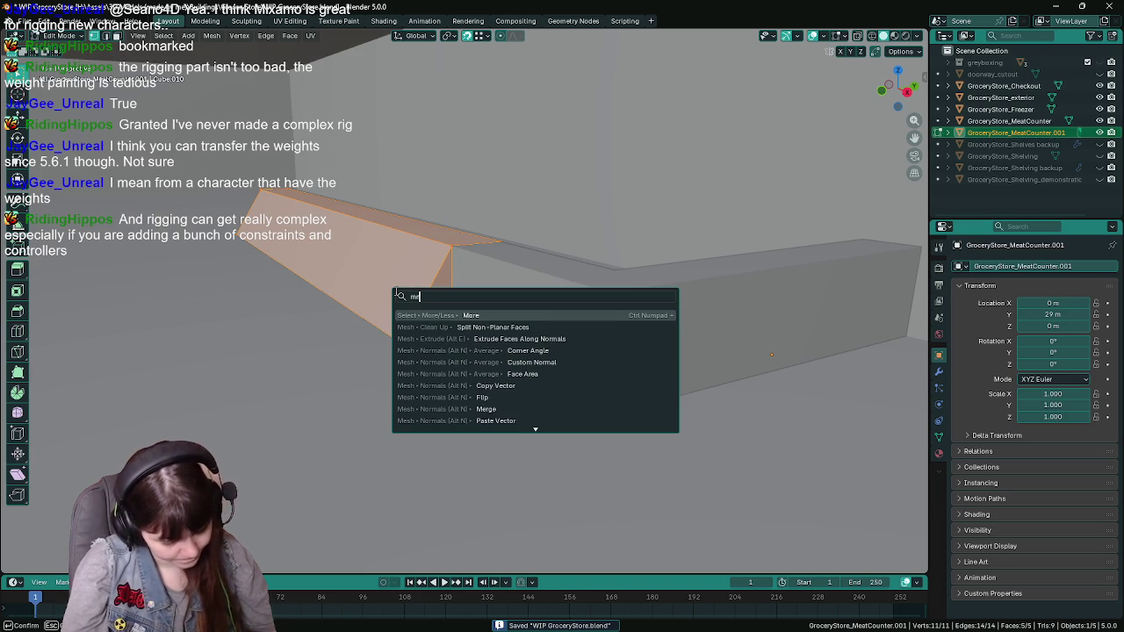
pyautogui.press('BackSpace')
pyautogui.write('e')
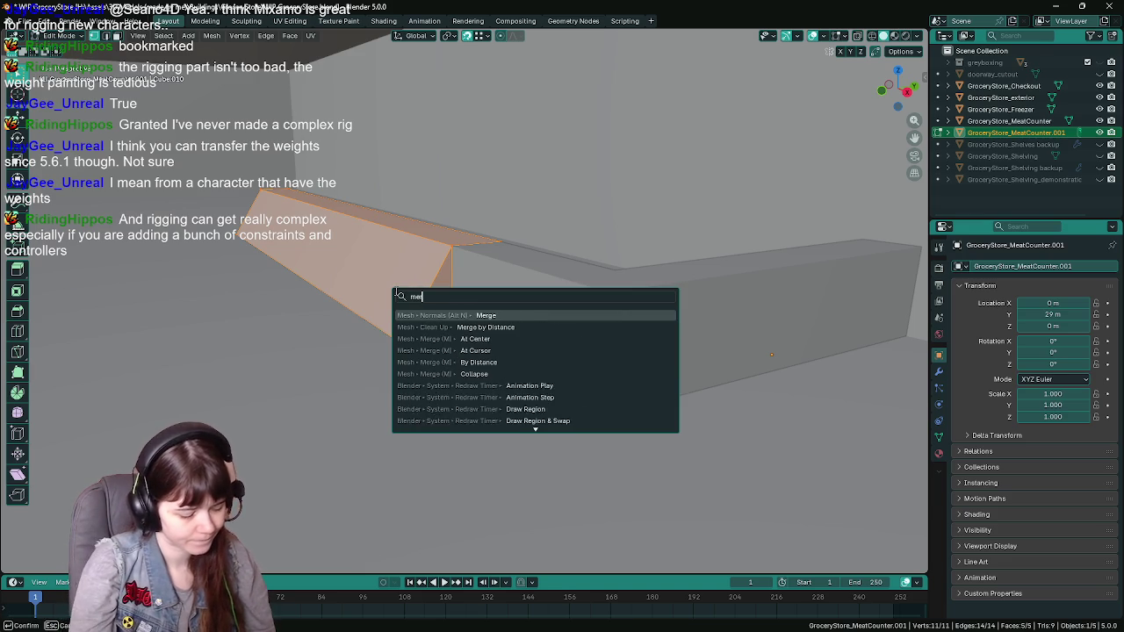
pyautogui.write('g')
pyautogui.click(491, 328)
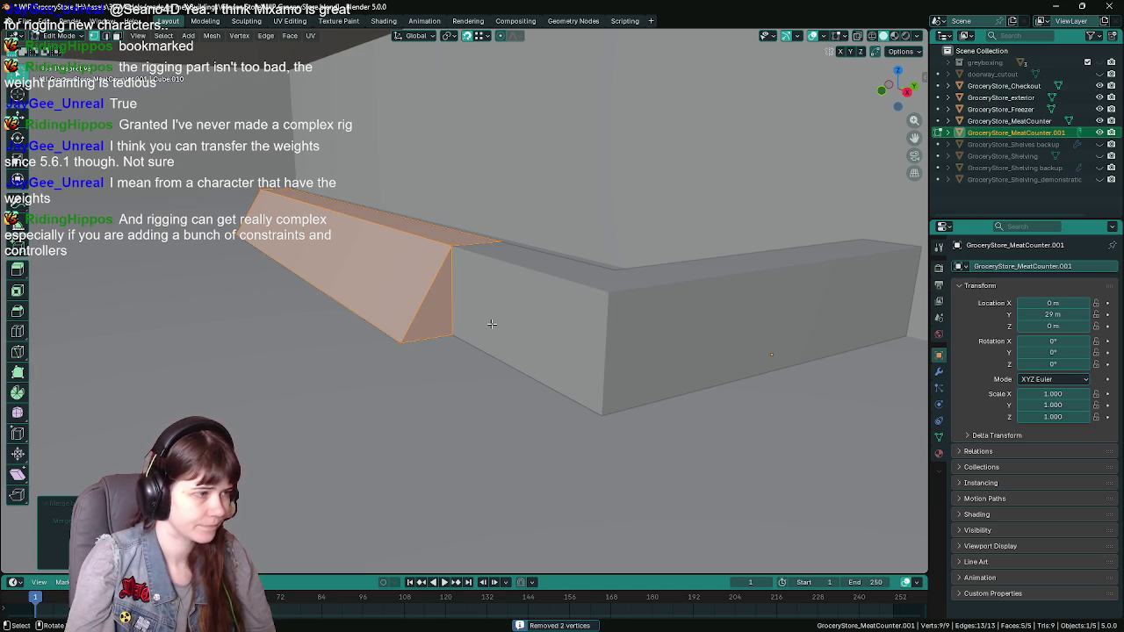
# Reselect GroceryStore_MeatCounter.001 and return to editing its mesh
pyautogui.press('Tab')
pyautogui.click(503, 309)
pyautogui.moveTo(565, 328)
pyautogui.mouseDown(button='middle')
pyautogui.moveTo(471, 312)
pyautogui.moveTo(629, 311)
pyautogui.moveTo(556, 313)
pyautogui.moveTo(528, 282)
pyautogui.moveTo(608, 252)
pyautogui.mouseUp(button='middle')
pyautogui.click(470, 313)
pyautogui.click(608, 252)
pyautogui.scroll(3, 545, 314)
pyautogui.moveTo(545, 314)
pyautogui.mouseDown(button='middle')
pyautogui.moveTo(426, 315)
pyautogui.moveTo(444, 318)
pyautogui.moveTo(367, 291)
pyautogui.moveTo(418, 318)
pyautogui.mouseUp(button='middle')
pyautogui.click(377, 308)
pyautogui.press('Tab')
# Merge two vertices of the front piece At Last
pyautogui.click(390, 303)
pyautogui.press('2')
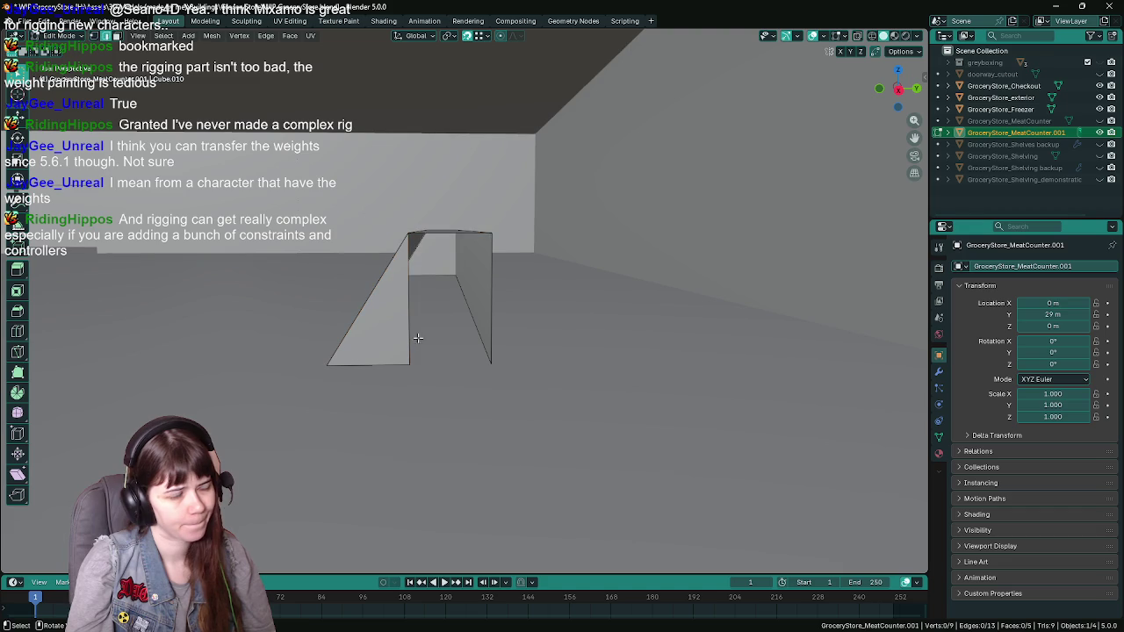
pyautogui.keyDown('shift'); pyautogui.click(488, 363); pyautogui.keyUp('shift')
pyautogui.press('m')
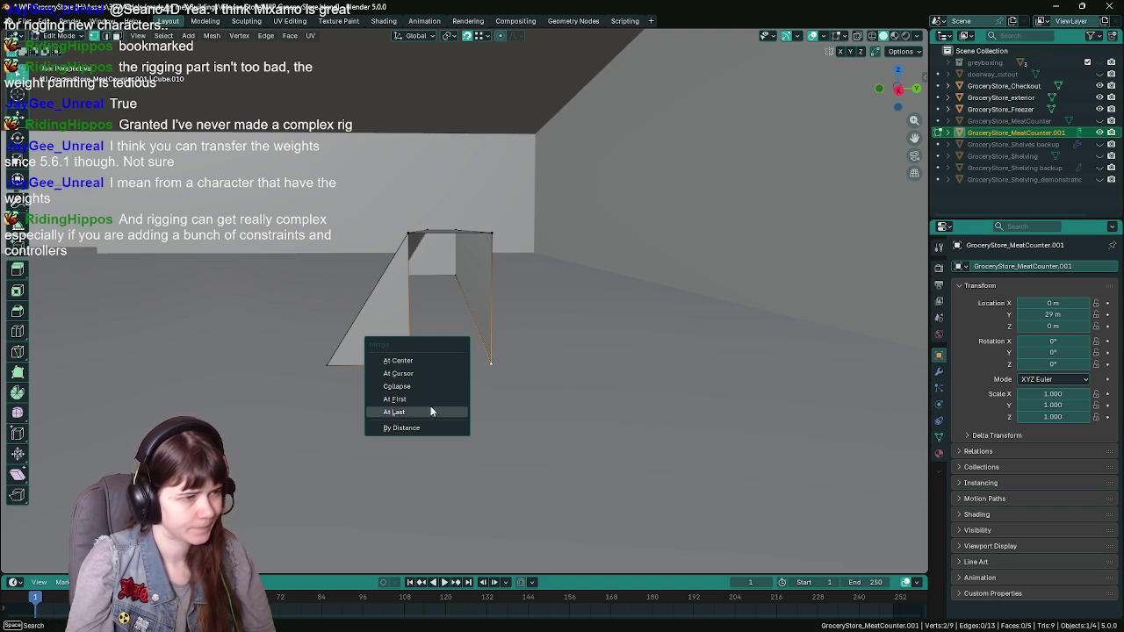
pyautogui.click(430, 410)
pyautogui.moveTo(439, 351); pyautogui.dragTo(450, 326, button='middle')
# Delete the stray edge with its face and the bottom edge
pyautogui.press('x')
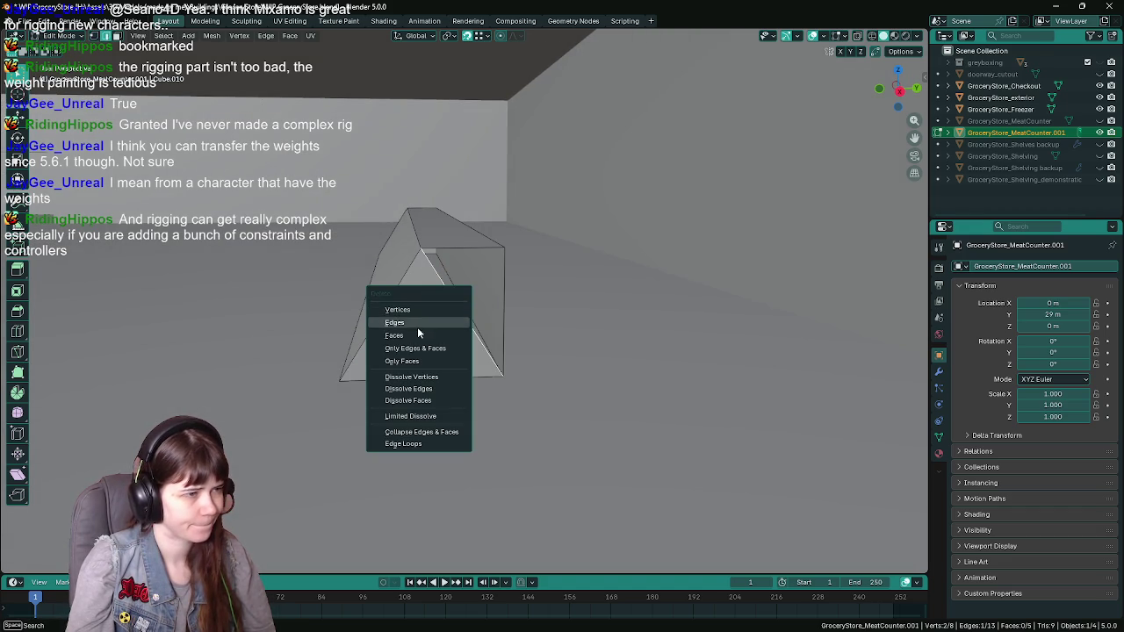
pyautogui.click(417, 326)
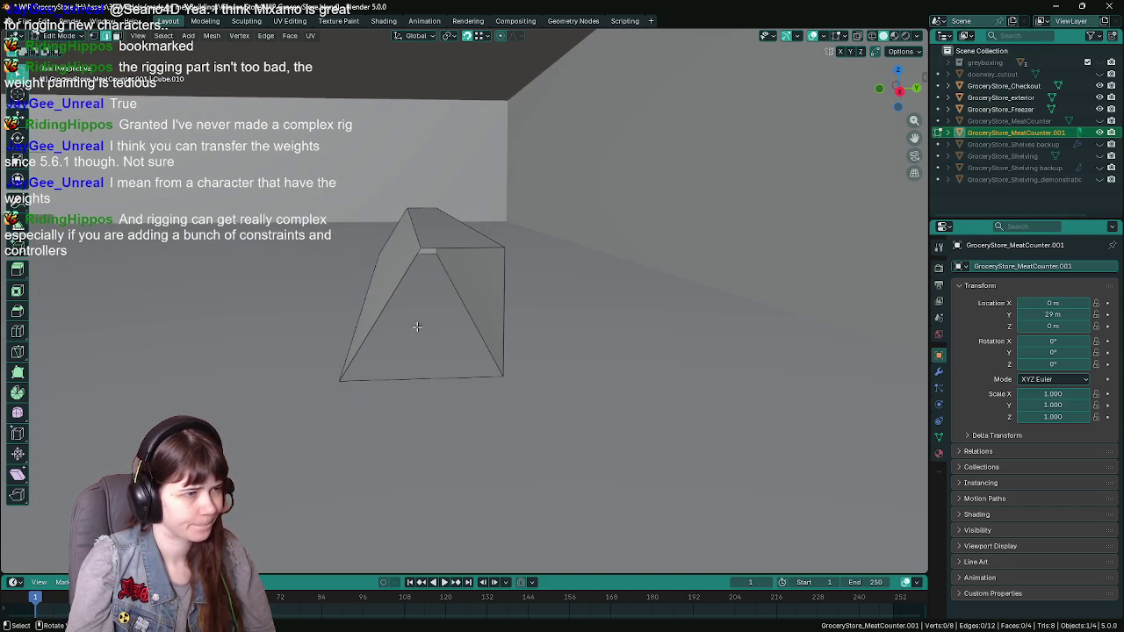
pyautogui.click(416, 378)
pyautogui.press('x')
pyautogui.click(390, 376)
# Fill a new face across the open end and save the file
pyautogui.click(418, 255)
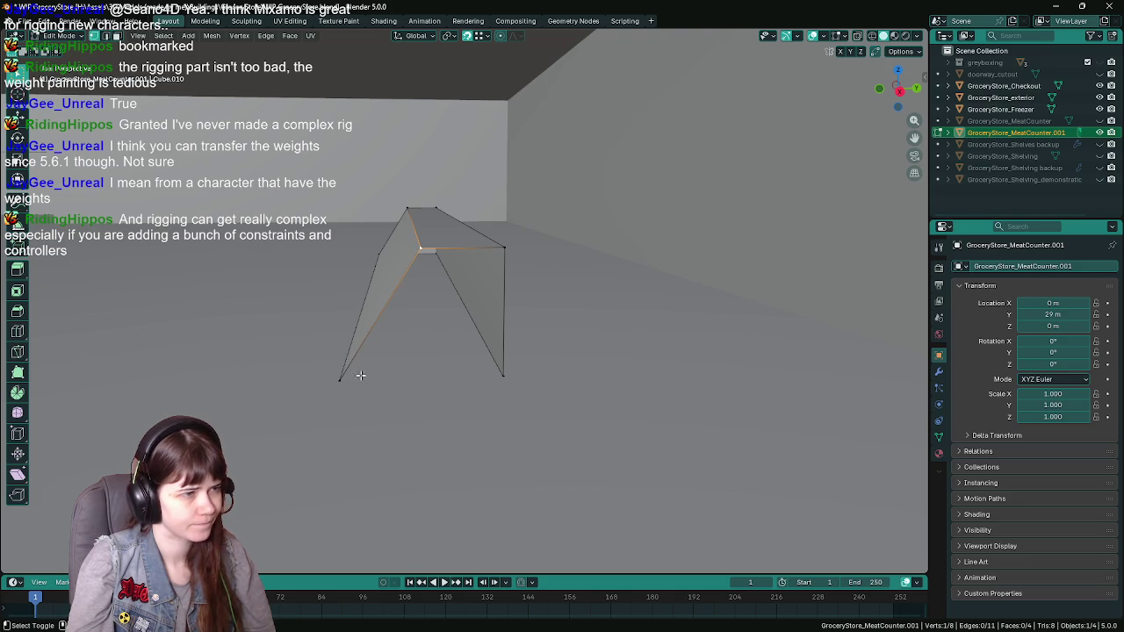
pyautogui.keyDown('shift'); pyautogui.click(504, 375); pyautogui.keyUp('shift')
pyautogui.press('f')
pyautogui.moveTo(503, 376)
pyautogui.mouseDown(button='middle')
pyautogui.moveTo(439, 351)
pyautogui.moveTo(373, 350)
pyautogui.mouseUp(button='middle')
pyautogui.hotkey('ctrl', 's')
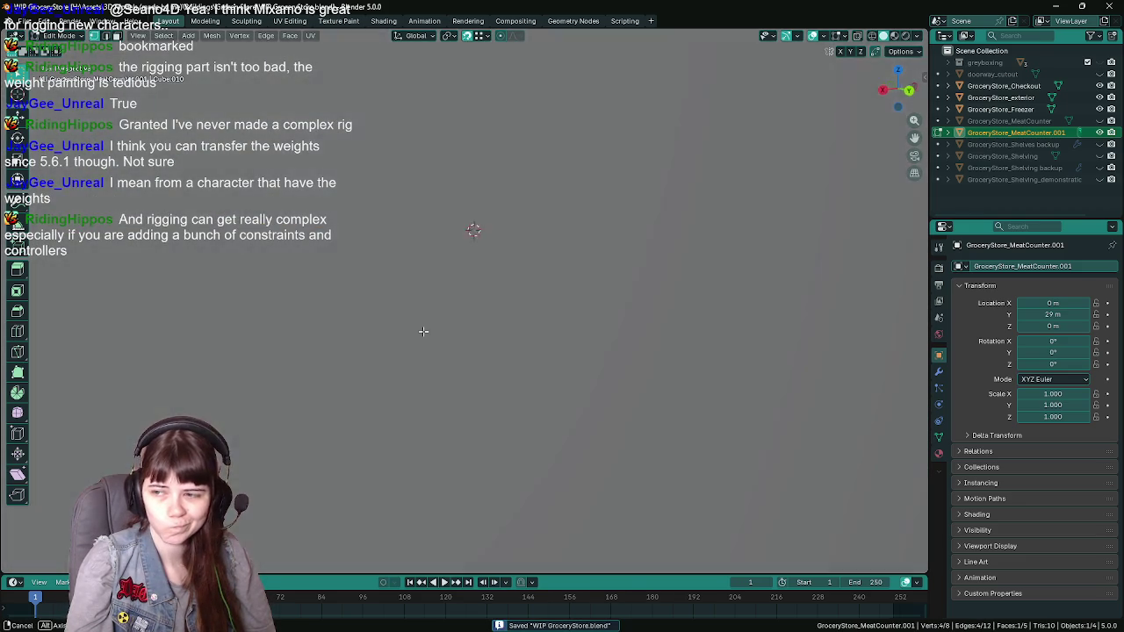
# Frame the selected face and check the front piece from the side and above, saving
pyautogui.press('KP_Decimal')
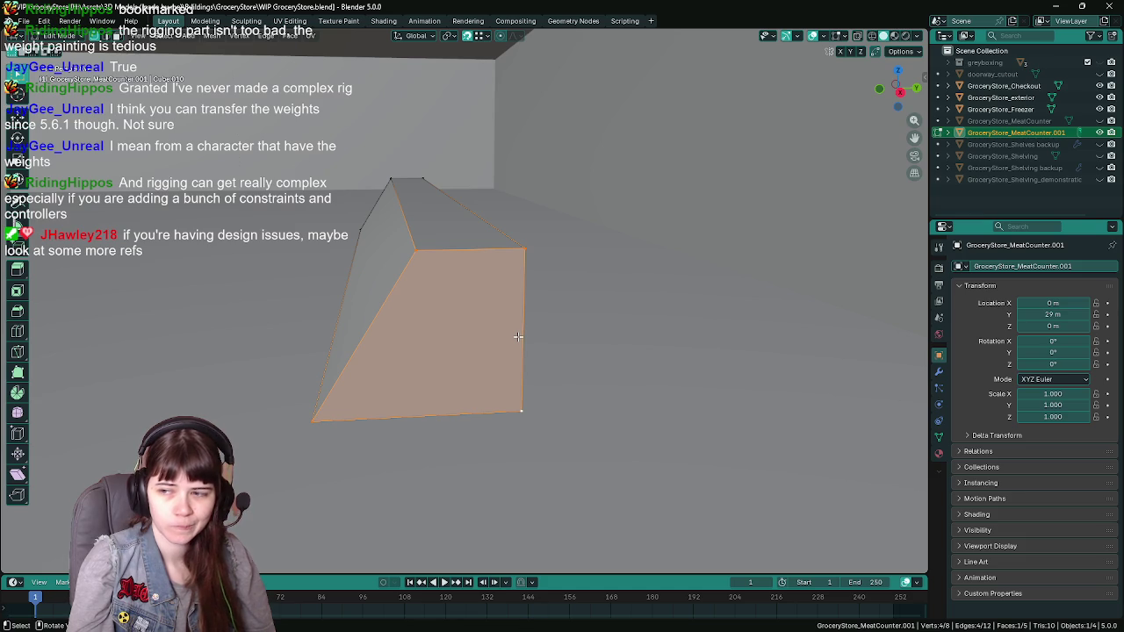
pyautogui.moveTo(518, 337)
pyautogui.mouseDown(button='middle')
pyautogui.moveTo(529, 334)
pyautogui.moveTo(435, 327)
pyautogui.moveTo(547, 326)
pyautogui.mouseUp(button='middle')
pyautogui.hotkey('ctrl', 's')
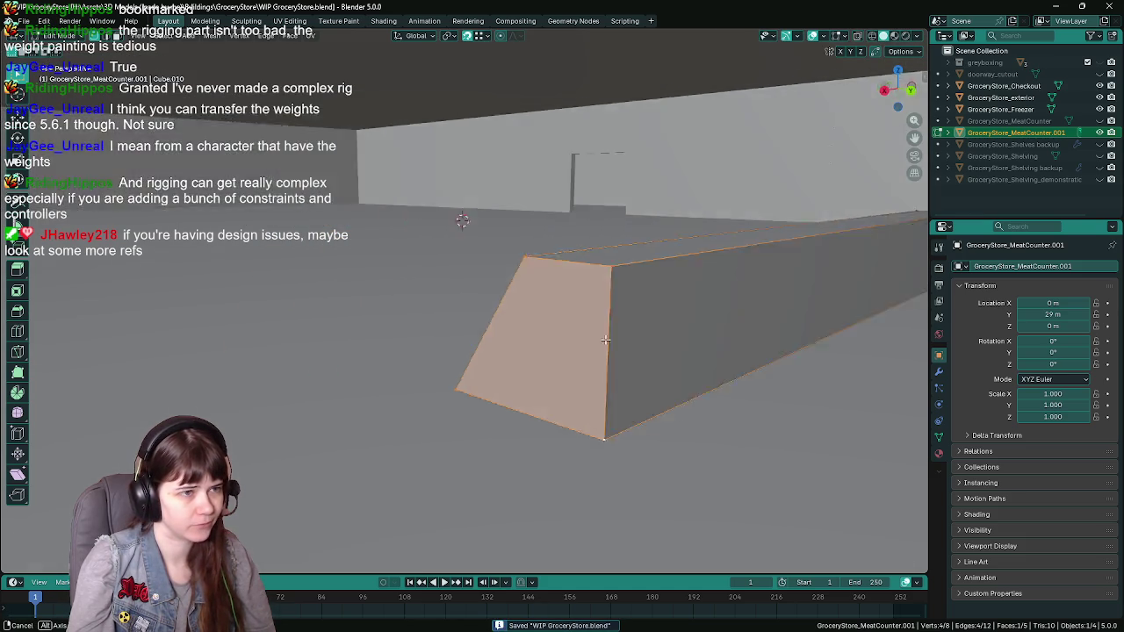
pyautogui.scroll(4, 497, 328)
pyautogui.moveTo(449, 331)
pyautogui.mouseDown(button='middle')
pyautogui.moveTo(410, 328)
pyautogui.moveTo(489, 344)
pyautogui.mouseUp(button='middle')
pyautogui.scroll(-3, 424, 334)
pyautogui.hotkey('ctrl', 's')
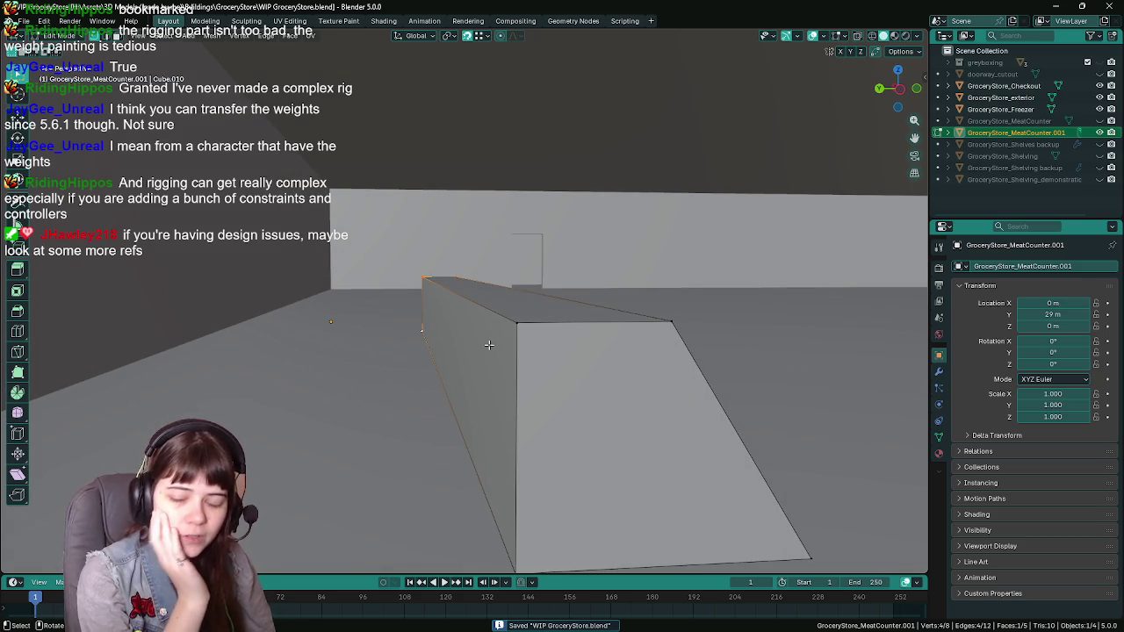
# Leave Edit Mode, select GroceryStore_Checkout and frame it from the front
pyautogui.press('Tab')
pyautogui.moveTo(490, 344)
pyautogui.mouseDown(button='middle')
pyautogui.moveTo(584, 363)
pyautogui.moveTo(481, 333)
pyautogui.moveTo(866, 254)
pyautogui.mouseUp(button='middle')
pyautogui.click(866, 260)
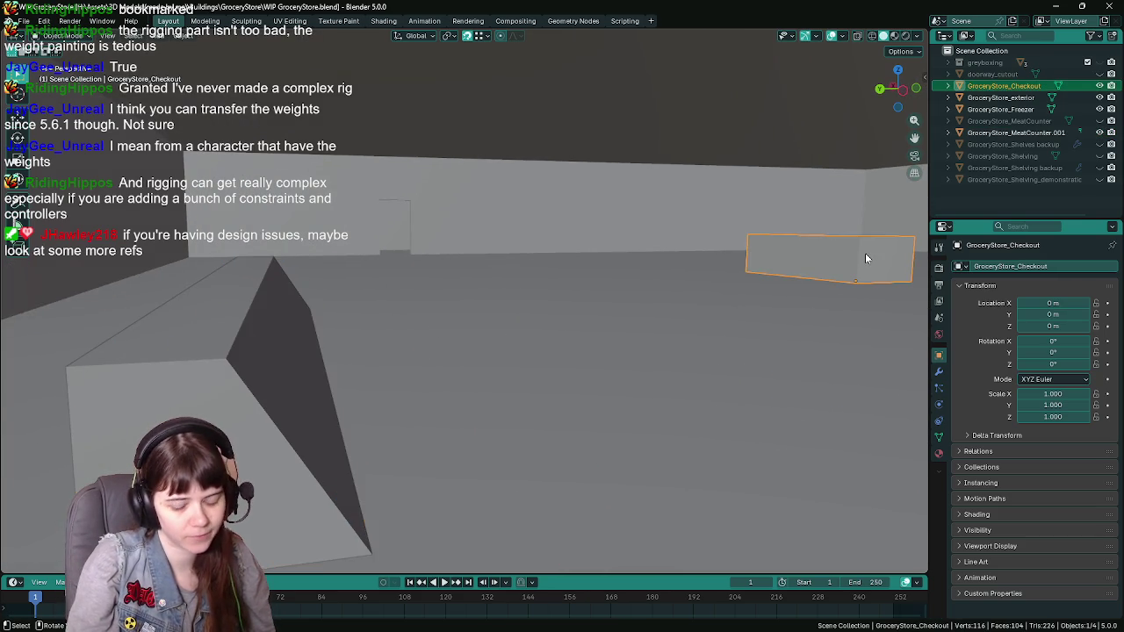
pyautogui.press('KP_Decimal')
pyautogui.moveTo(591, 271)
pyautogui.mouseDown(button='middle')
pyautogui.moveTo(544, 298)
pyautogui.moveTo(587, 310)
pyautogui.moveTo(556, 317)
pyautogui.mouseUp(button='middle')
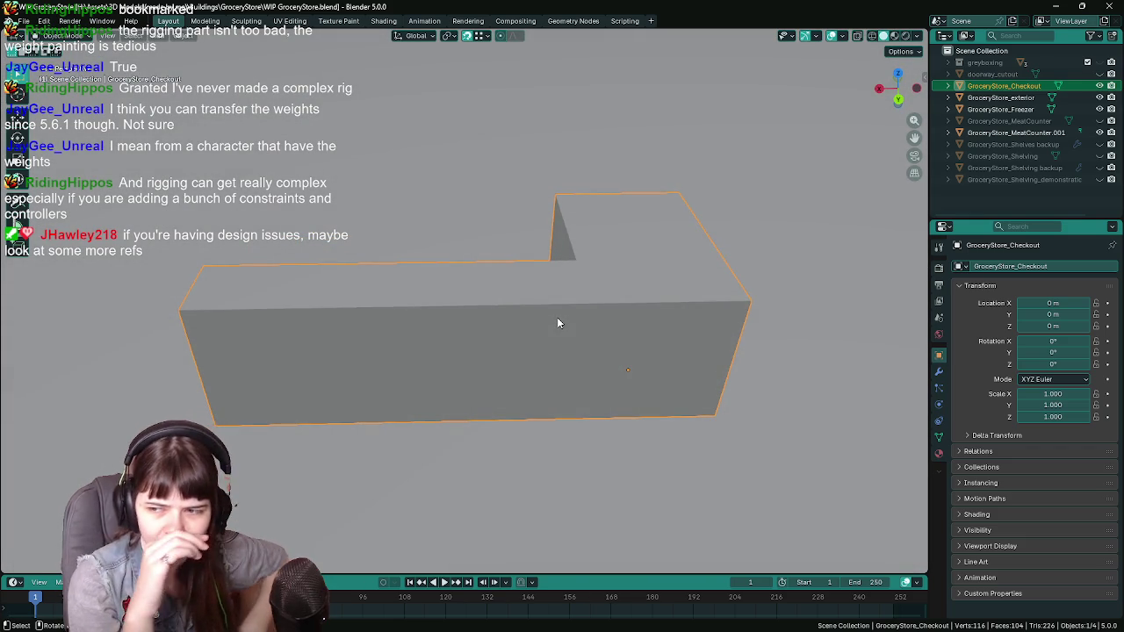
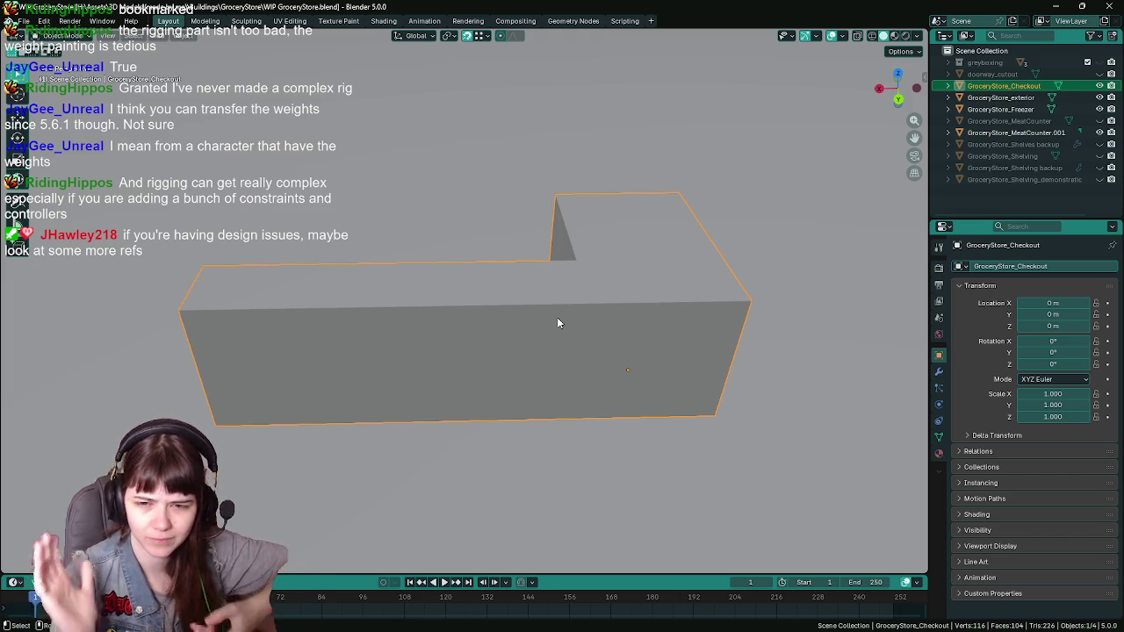
# Save the grocery store file and sketch two annotation strokes below the checkout counter
pyautogui.moveTo(527, 318)
pyautogui.mouseDown(button='middle')
pyautogui.moveTo(393, 324)
pyautogui.moveTo(441, 317)
pyautogui.mouseUp(button='middle')
pyautogui.hotkey('ctrl', 's')
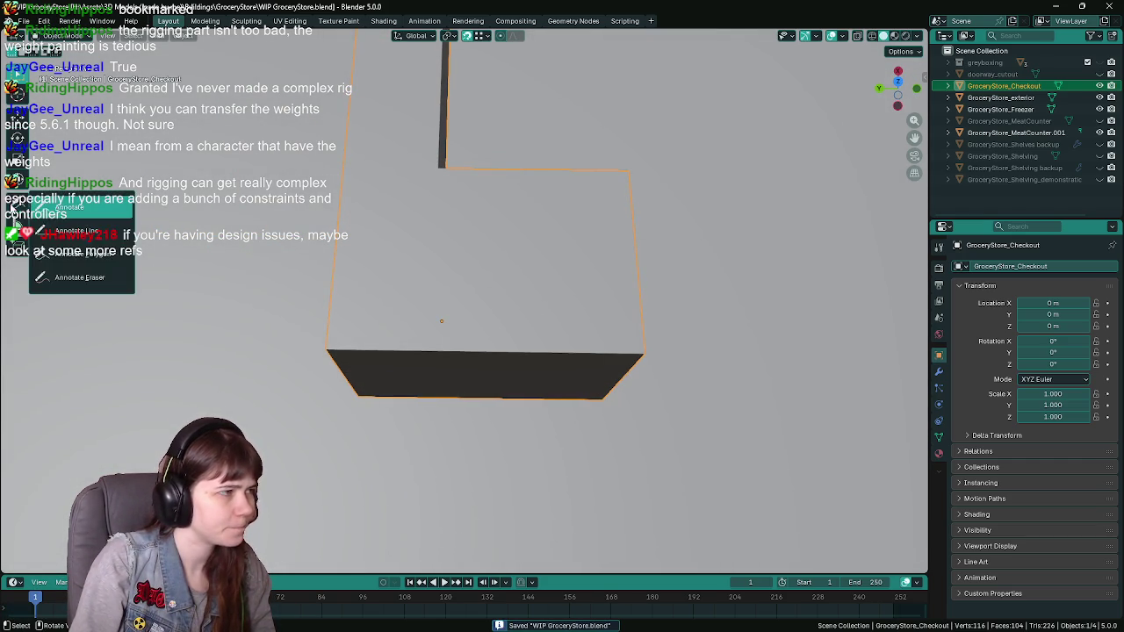
pyautogui.moveTo(13, 210); pyautogui.dragTo(53, 234)
pyautogui.moveTo(342, 326); pyautogui.dragTo(579, 458)
# Undo the first stroke, draw a U-shaped annotation, and switch to X-ray top view with the Annotate Eraser
pyautogui.hotkey('ctrl', 'z')
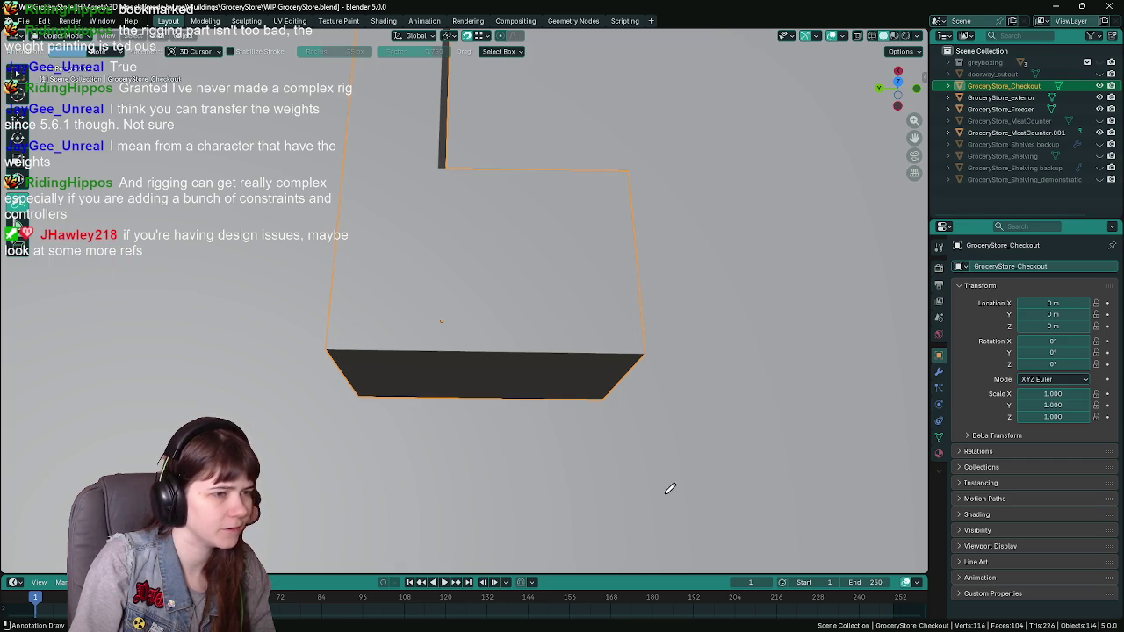
pyautogui.moveTo(672, 489); pyautogui.dragTo(585, 439, button='middle')
pyautogui.hotkey('alt', 'z')
pyautogui.moveTo(419, 467); pyautogui.dragTo(547, 468)
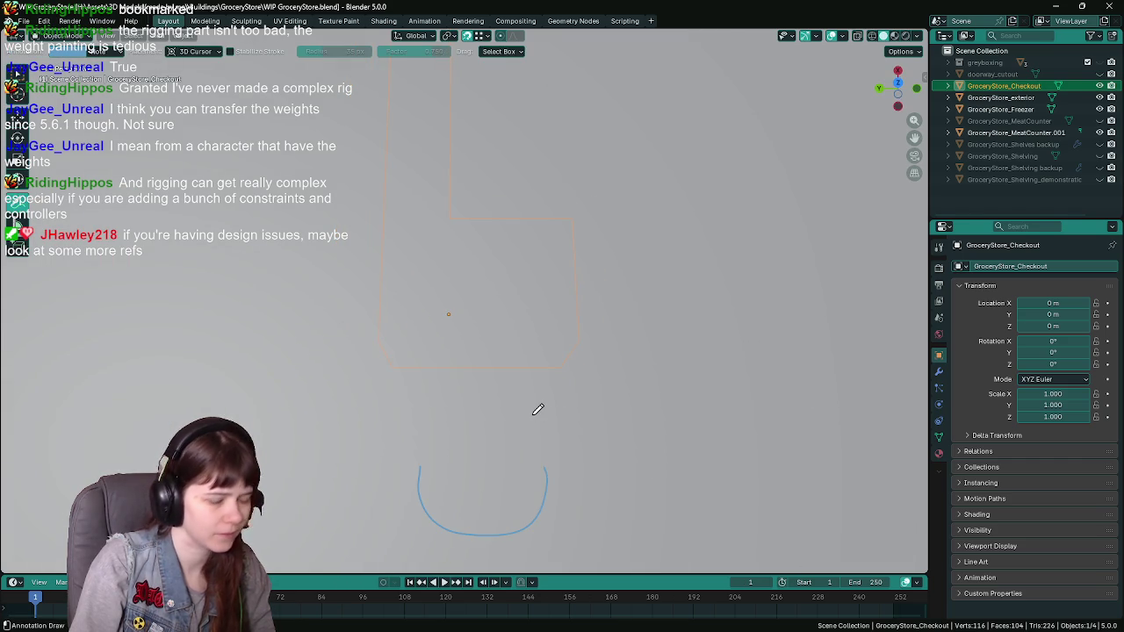
pyautogui.press('KP_7')
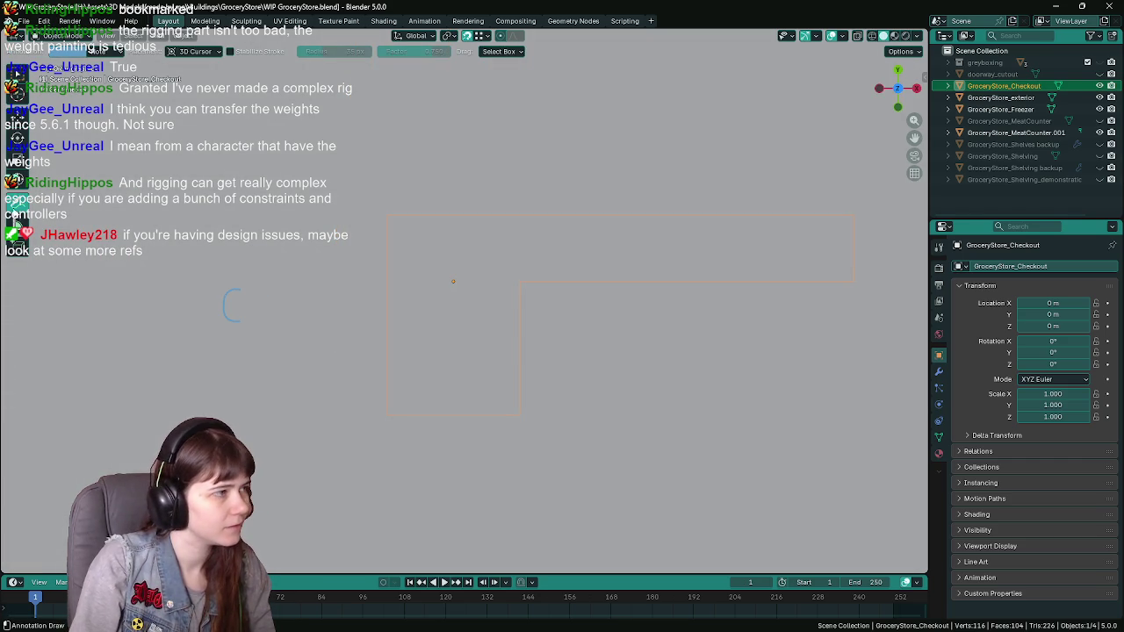
pyautogui.moveTo(16, 212); pyautogui.dragTo(61, 274)
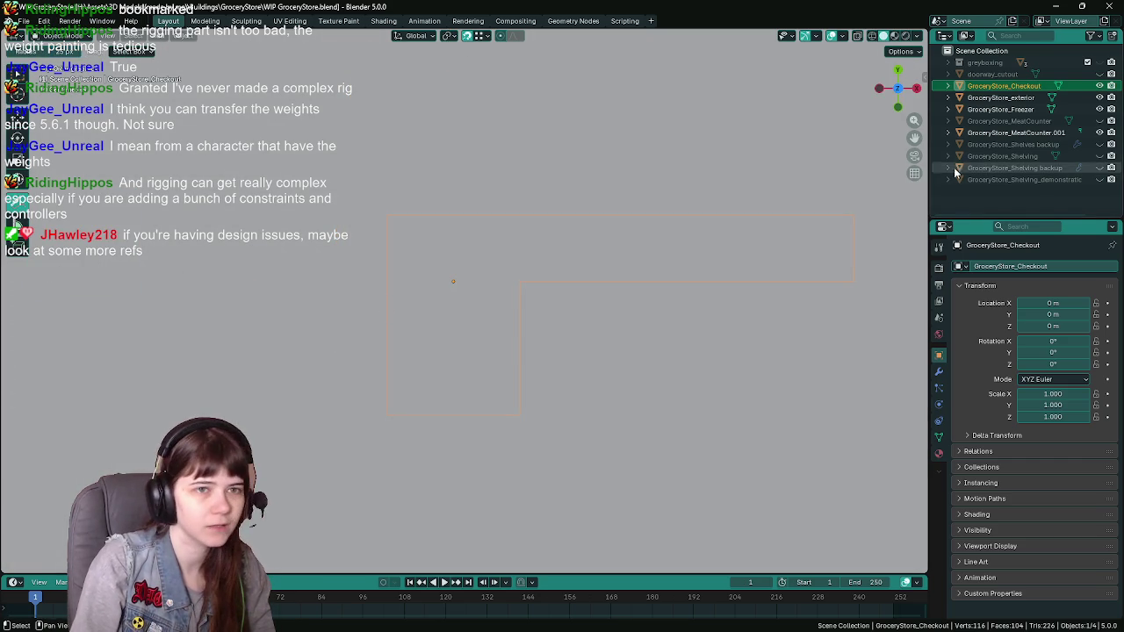
# Return to solid view and sketch a curved extension off the counter's top-left corner
pyautogui.hotkey('alt', 'z')
pyautogui.scroll(1, 502, 210)
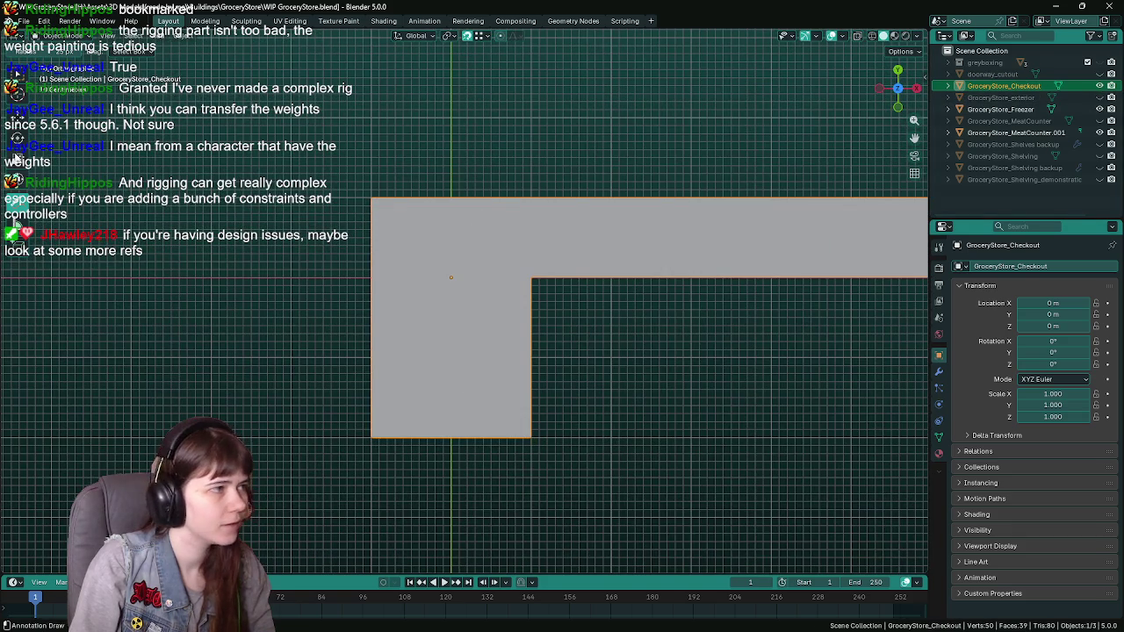
pyautogui.scroll(-2, 308, 272)
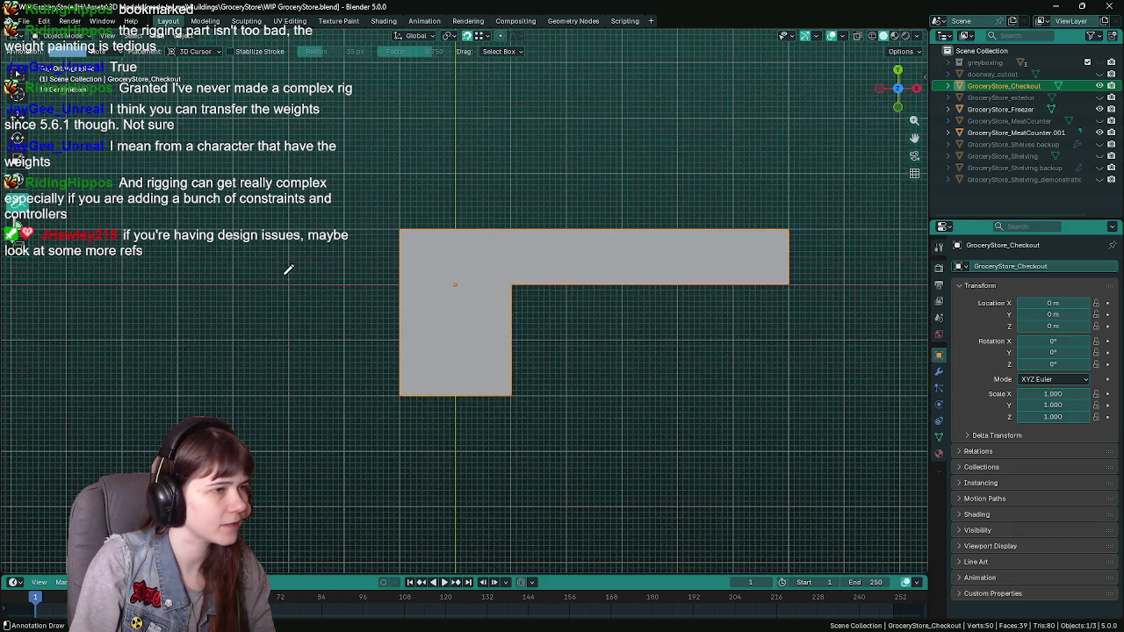
pyautogui.keyDown('shift'); pyautogui.moveTo(305, 273); pyautogui.dragTo(376, 251, button='middle'); pyautogui.keyUp('shift')
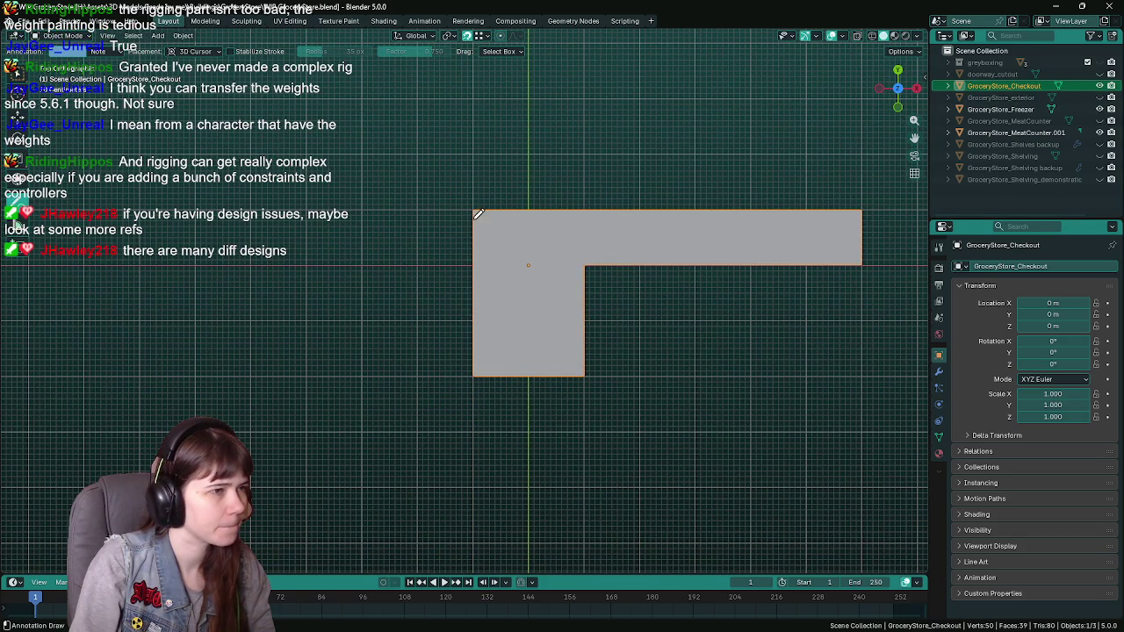
pyautogui.moveTo(475, 204); pyautogui.dragTo(405, 342)
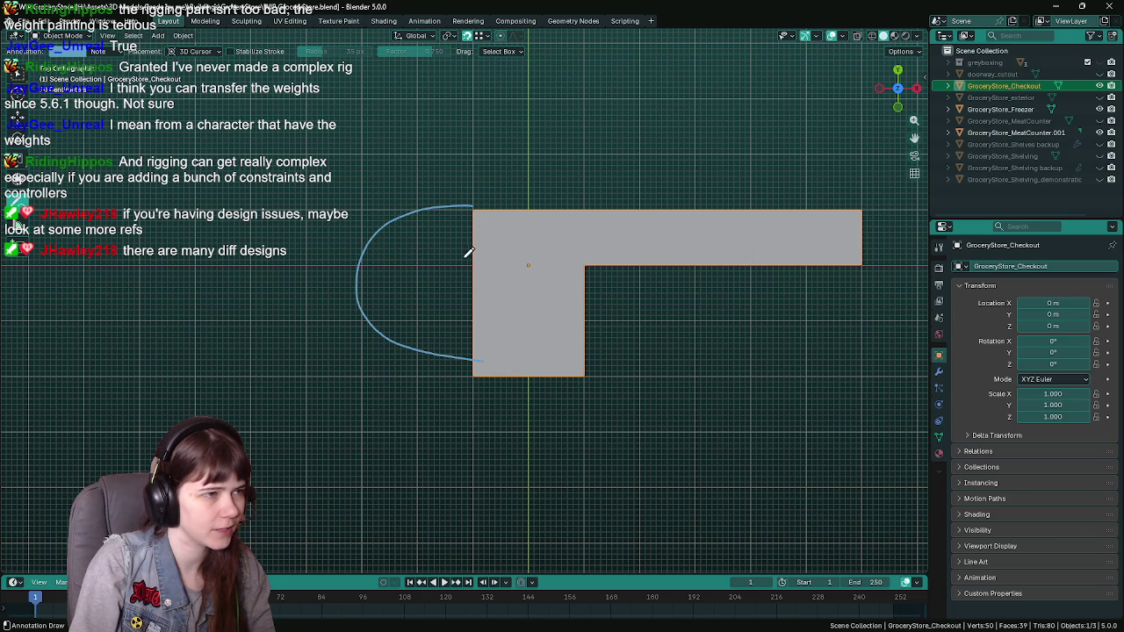
pyautogui.moveTo(481, 198); pyautogui.dragTo(352, 224)
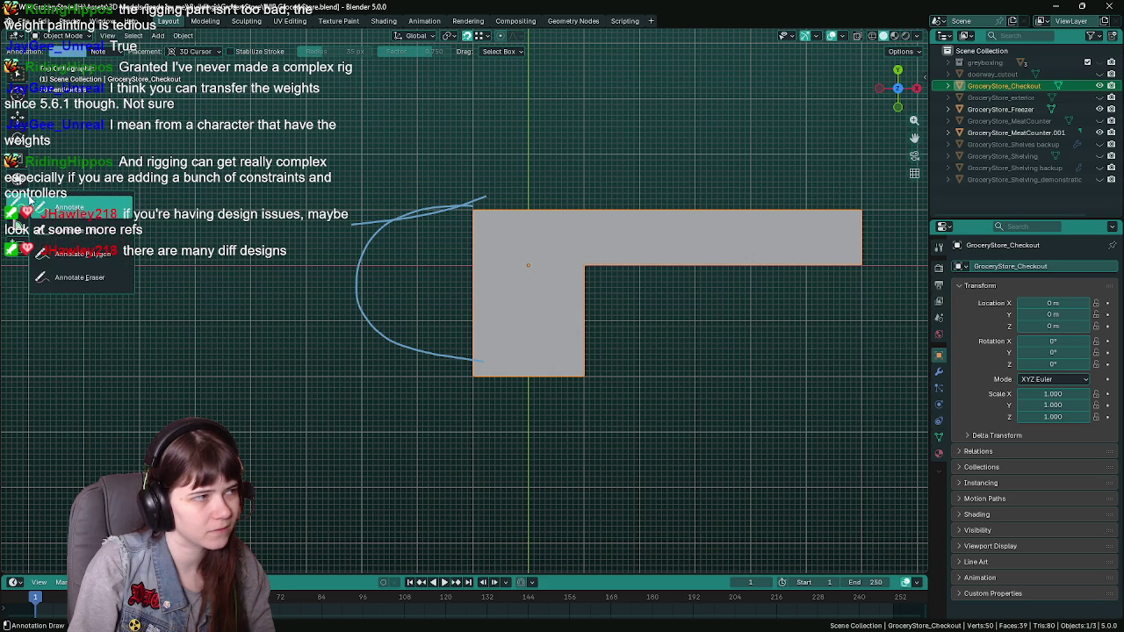
# Erase the upper part of the sketch, tilt the view into perspective, and save
pyautogui.click(13, 74)
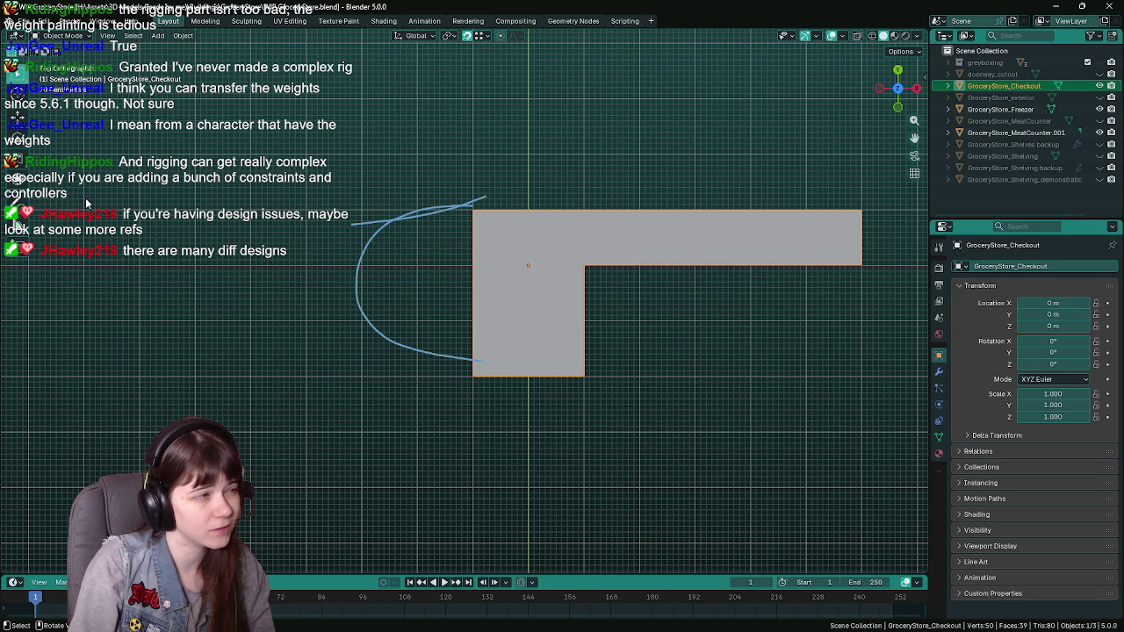
pyautogui.moveTo(15, 220); pyautogui.dragTo(96, 278)
pyautogui.moveTo(492, 206)
pyautogui.mouseDown()
pyautogui.moveTo(439, 211)
pyautogui.moveTo(378, 274)
pyautogui.mouseUp()
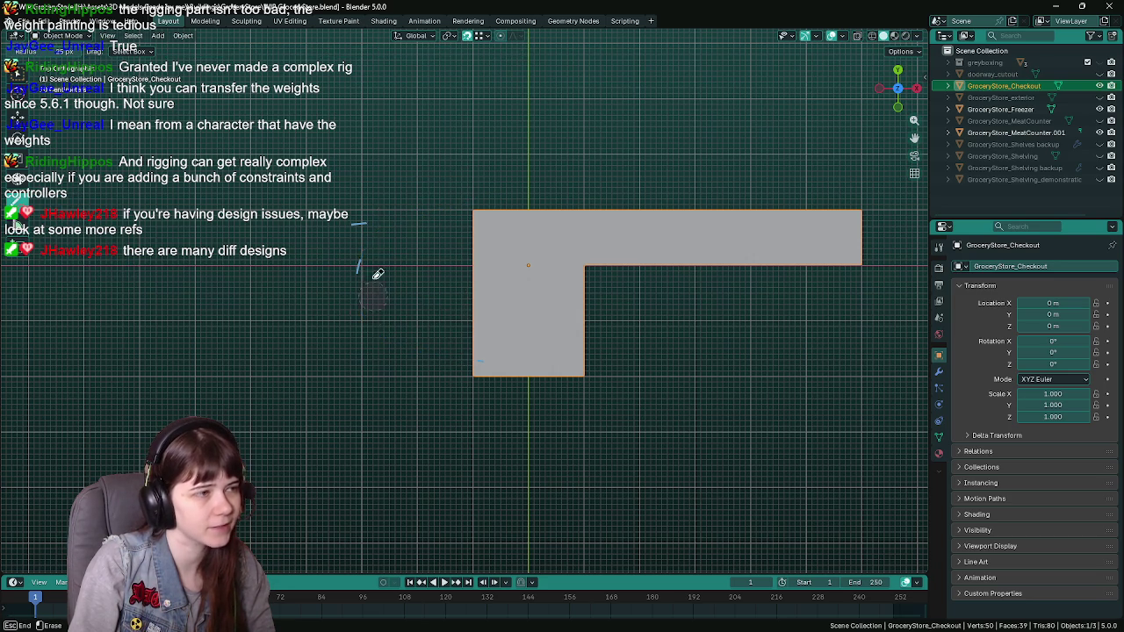
pyautogui.moveTo(14, 219); pyautogui.dragTo(70, 202)
pyautogui.moveTo(428, 307)
pyautogui.mouseDown(button='middle')
pyautogui.moveTo(507, 327)
pyautogui.moveTo(447, 330)
pyautogui.moveTo(597, 234)
pyautogui.moveTo(509, 289)
pyautogui.moveTo(520, 280)
pyautogui.moveTo(456, 288)
pyautogui.mouseUp(button='middle')
pyautogui.hotkey('ctrl', 's')
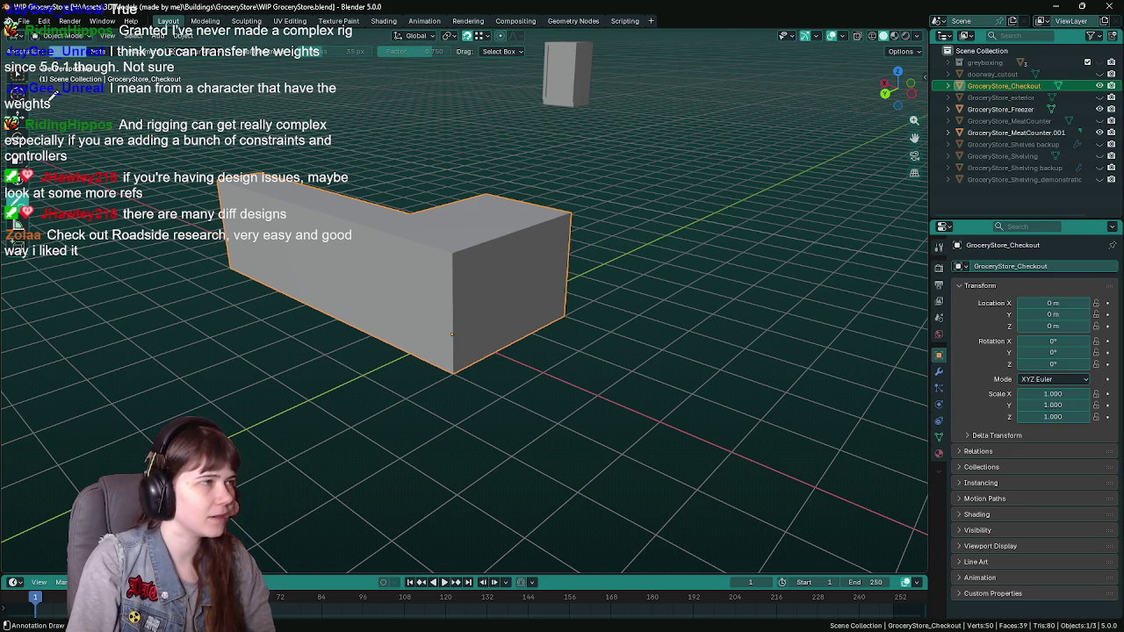
# Save, then select the GroceryStore_Freezer cabinet and frame it in the view
pyautogui.hotkey('ctrl', 's')
pyautogui.moveTo(612, 370)
pyautogui.mouseDown(button='middle')
pyautogui.moveTo(609, 254)
pyautogui.moveTo(580, 135)
pyautogui.mouseUp(button='middle')
pyautogui.click(580, 136)
pyautogui.press('KP_Decimal')
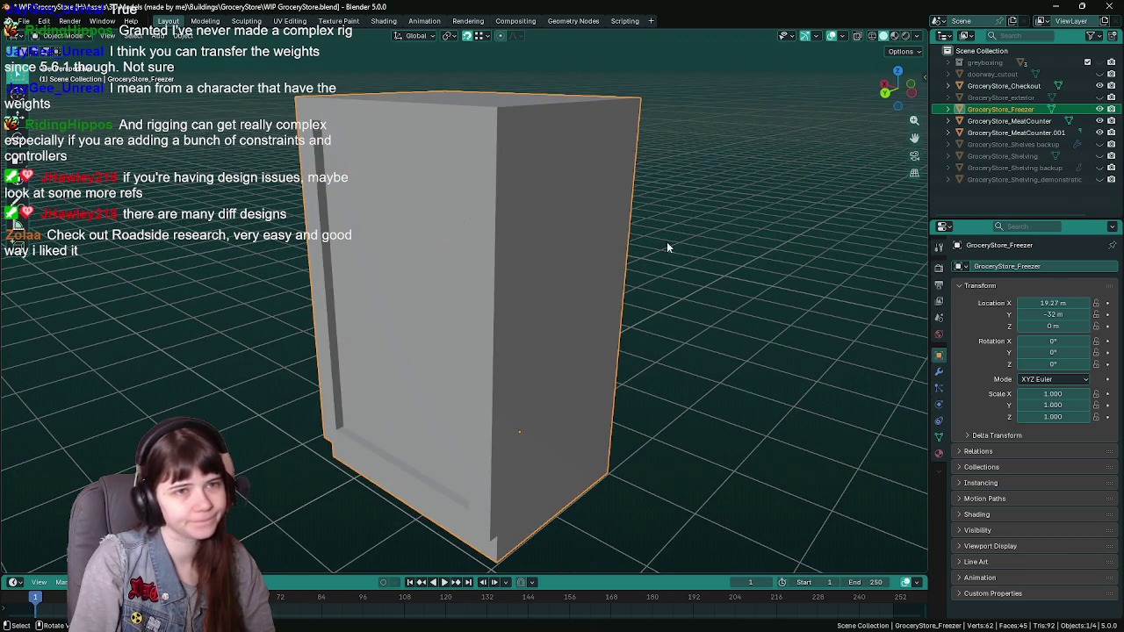
# Orbit to the freezer's door side and make GroceryStore_exterior visible again
pyautogui.hotkey('ctrl', 's')
pyautogui.moveTo(667, 263)
pyautogui.mouseDown(button='middle')
pyautogui.moveTo(632, 310)
pyautogui.moveTo(517, 322)
pyautogui.moveTo(565, 280)
pyautogui.moveTo(455, 296)
pyautogui.moveTo(501, 306)
pyautogui.mouseUp(button='middle')
pyautogui.moveTo(650, 331); pyautogui.dragTo(642, 322, button='middle')
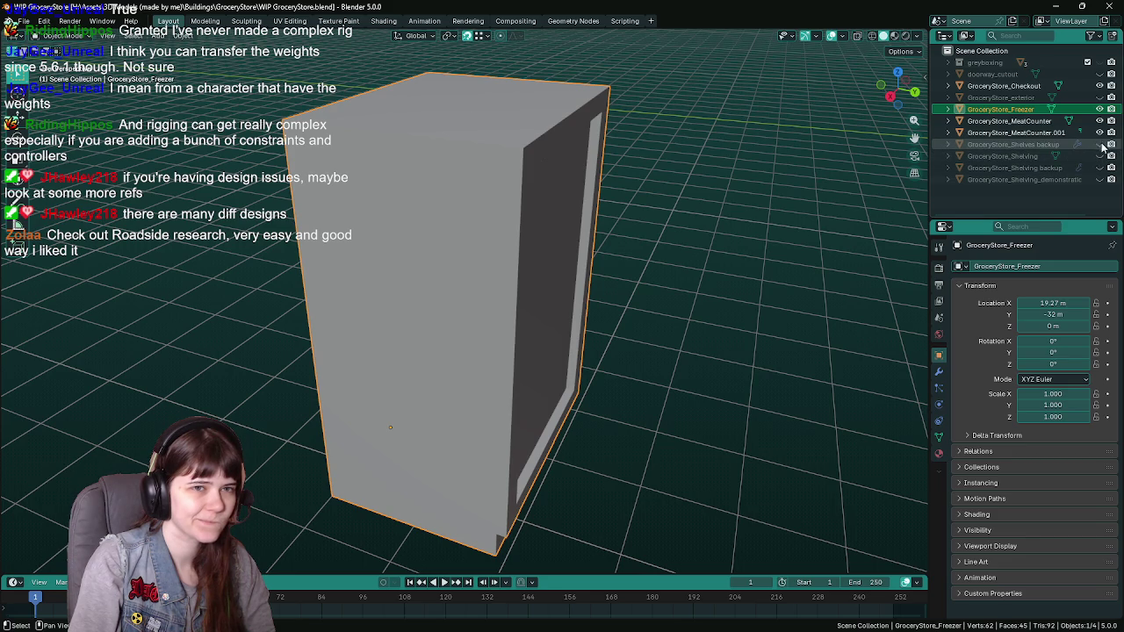
pyautogui.click(1099, 97)
# Enter Edit Mode on the freezer and select its bottom corner, saving along the way
pyautogui.moveTo(606, 334)
pyautogui.mouseDown(button='middle')
pyautogui.moveTo(643, 337)
pyautogui.moveTo(544, 395)
pyautogui.mouseUp(button='middle')
pyautogui.hotkey('ctrl', 's')
pyautogui.press('Tab')
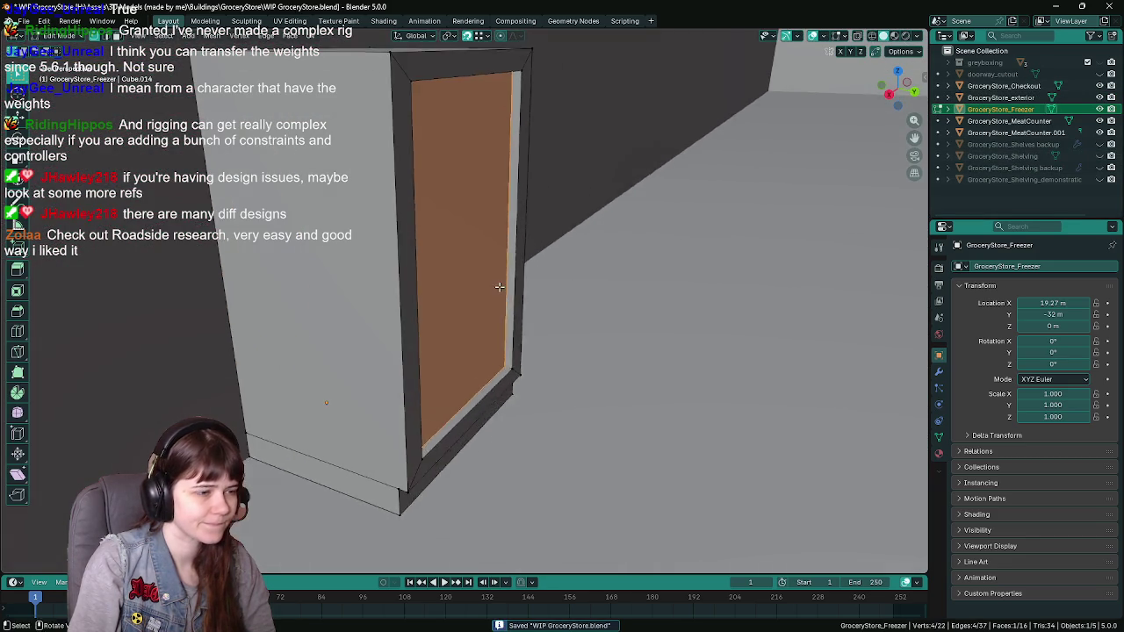
pyautogui.scroll(4, 505, 428)
pyautogui.click(438, 487)
pyautogui.moveTo(438, 487)
pyautogui.mouseDown(button='middle')
pyautogui.moveTo(424, 149)
pyautogui.moveTo(471, 234)
pyautogui.moveTo(231, 215)
pyautogui.mouseUp(button='middle')
pyautogui.moveTo(462, 464)
pyautogui.mouseDown(button='middle')
pyautogui.moveTo(477, 351)
pyautogui.moveTo(552, 371)
pyautogui.moveTo(431, 401)
pyautogui.moveTo(437, 448)
pyautogui.mouseUp(button='middle')
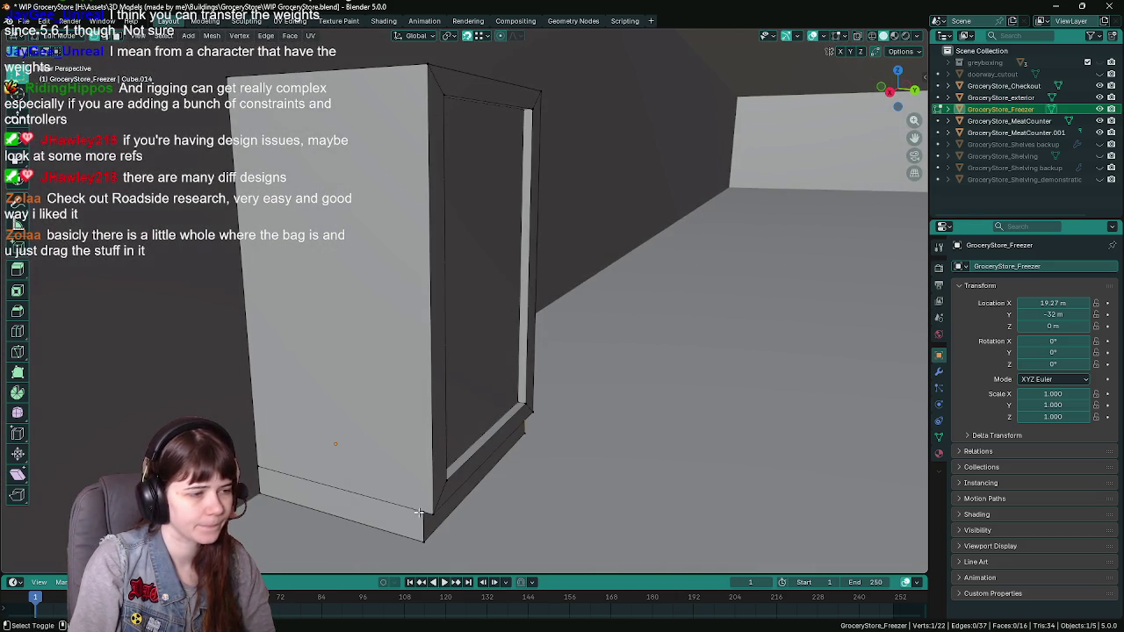
pyautogui.moveTo(518, 260); pyautogui.dragTo(594, 343, button='middle')
pyautogui.hotkey('ctrl', 's')
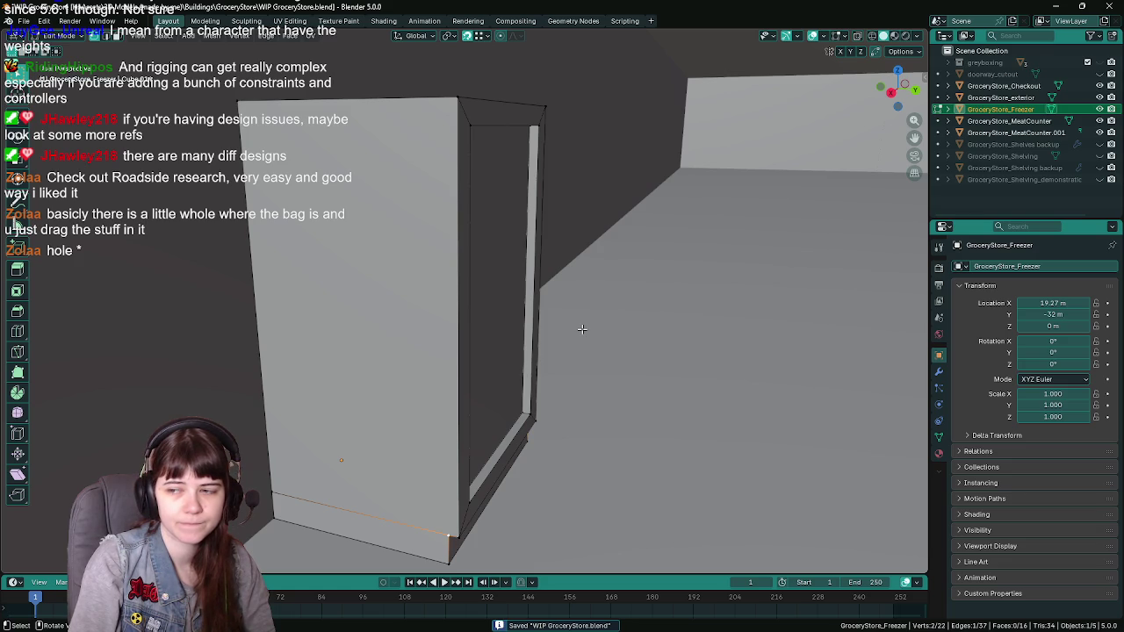
pyautogui.moveTo(583, 329)
pyautogui.mouseDown(button='middle')
pyautogui.moveTo(602, 328)
pyautogui.moveTo(594, 336)
pyautogui.mouseUp(button='middle')
# Extrude the bottom edge 3.5 m straight up and fill a new front face
pyautogui.press('e')
pyautogui.press('z')
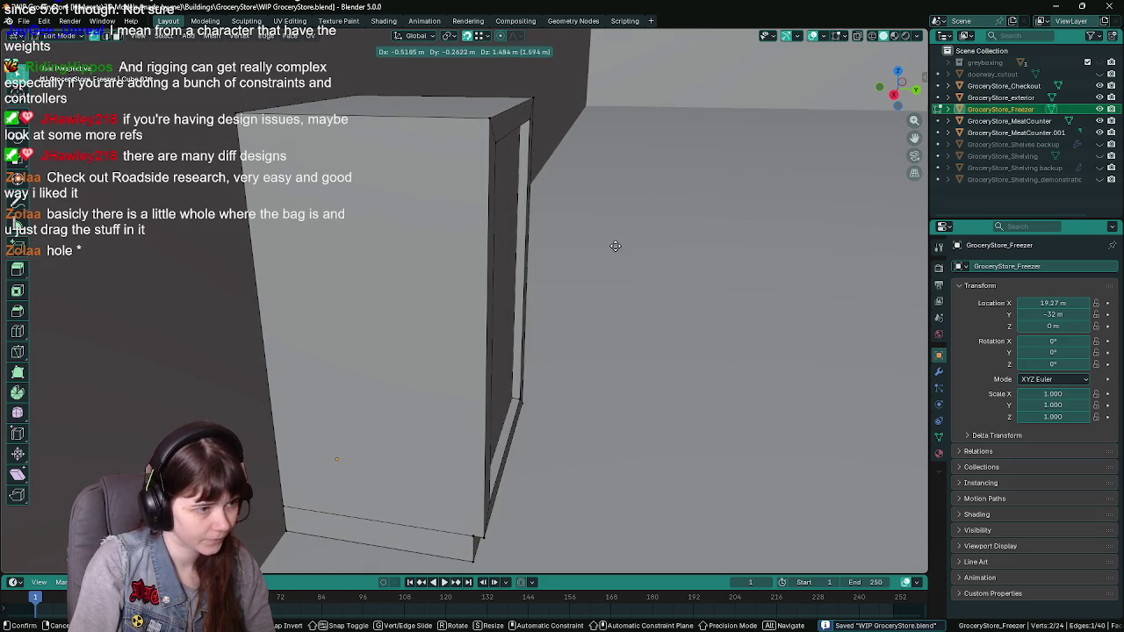
pyautogui.click(490, 118)
pyautogui.moveTo(562, 228)
pyautogui.mouseDown(button='middle')
pyautogui.moveTo(611, 242)
pyautogui.moveTo(471, 231)
pyautogui.moveTo(487, 248)
pyautogui.moveTo(698, 256)
pyautogui.mouseUp(button='middle')
pyautogui.press('f')
# In X-ray, delete the freezer's front faces to leave an open door frame
pyautogui.hotkey('alt', 'z')
pyautogui.hotkey('alt', 'z')
pyautogui.press('x')
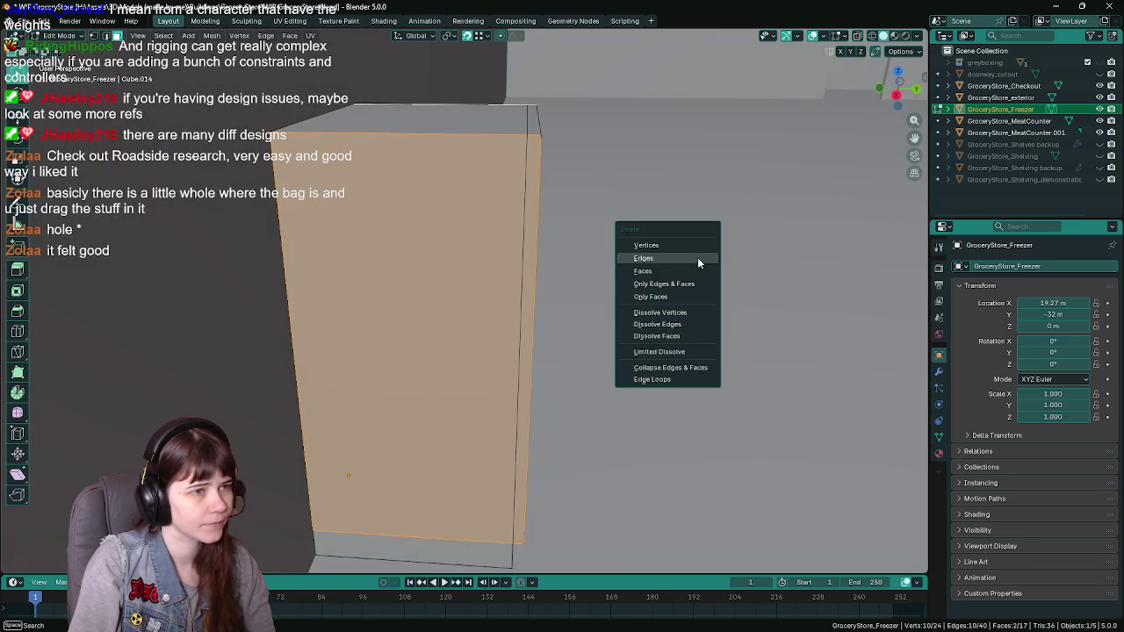
pyautogui.click(693, 260)
pyautogui.hotkey('ctrl', 'z')
pyautogui.press('x')
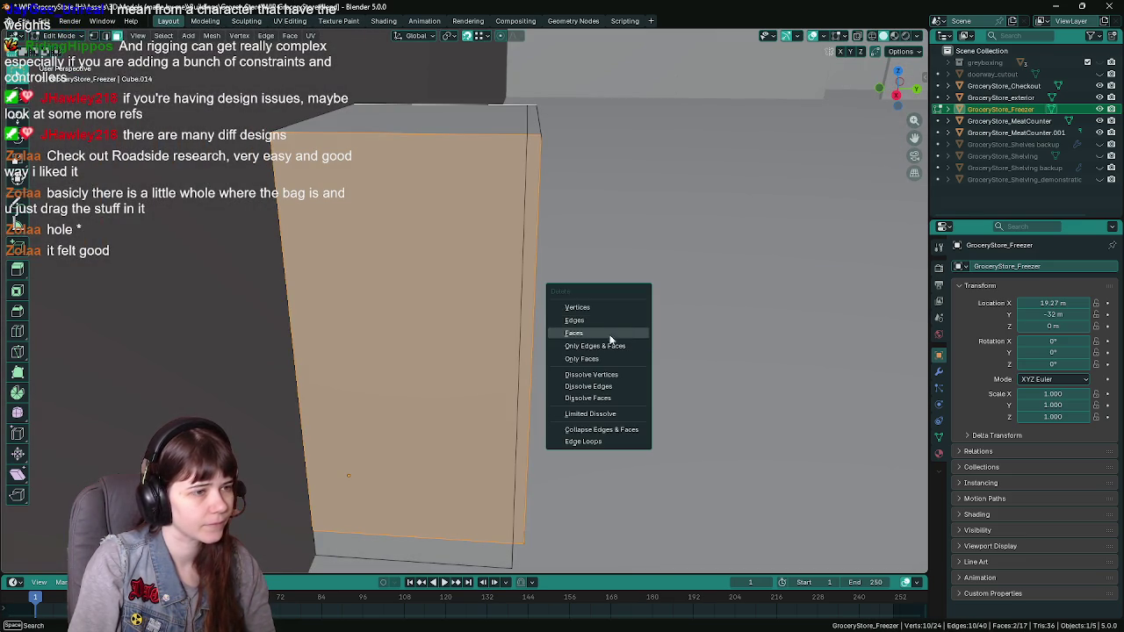
pyautogui.click(610, 334)
pyautogui.moveTo(606, 338)
pyautogui.mouseDown(button='middle')
pyautogui.moveTo(445, 325)
pyautogui.moveTo(484, 191)
pyautogui.mouseUp(button='middle')
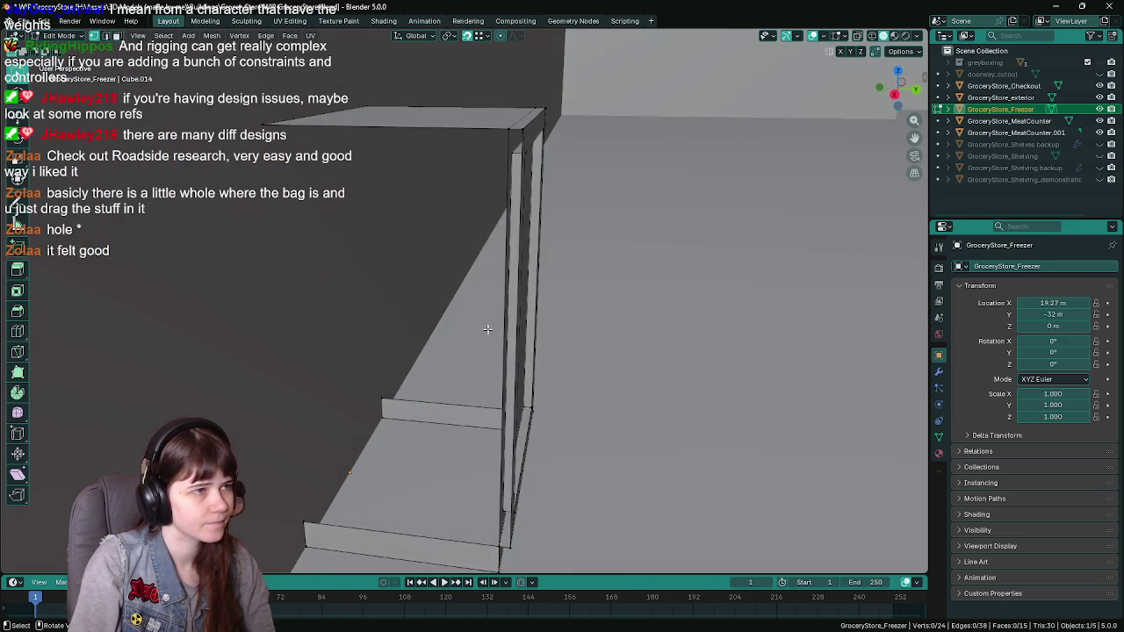
pyautogui.moveTo(593, 231)
pyautogui.mouseDown(button='middle')
pyautogui.moveTo(507, 164)
pyautogui.moveTo(531, 217)
pyautogui.moveTo(448, 215)
pyautogui.moveTo(449, 233)
pyautogui.moveTo(430, 232)
pyautogui.mouseUp(button='middle')
# Delete the freezer's top face and the door frame's inner face
pyautogui.press('x')
pyautogui.click(512, 169)
pyautogui.click(448, 215)
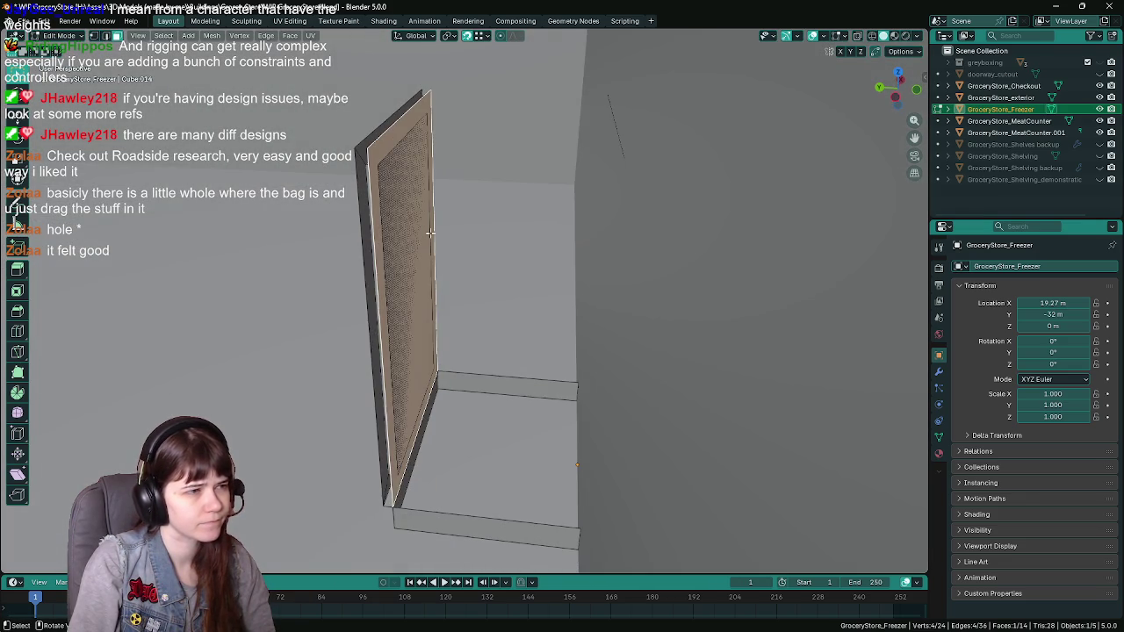
pyautogui.press('x')
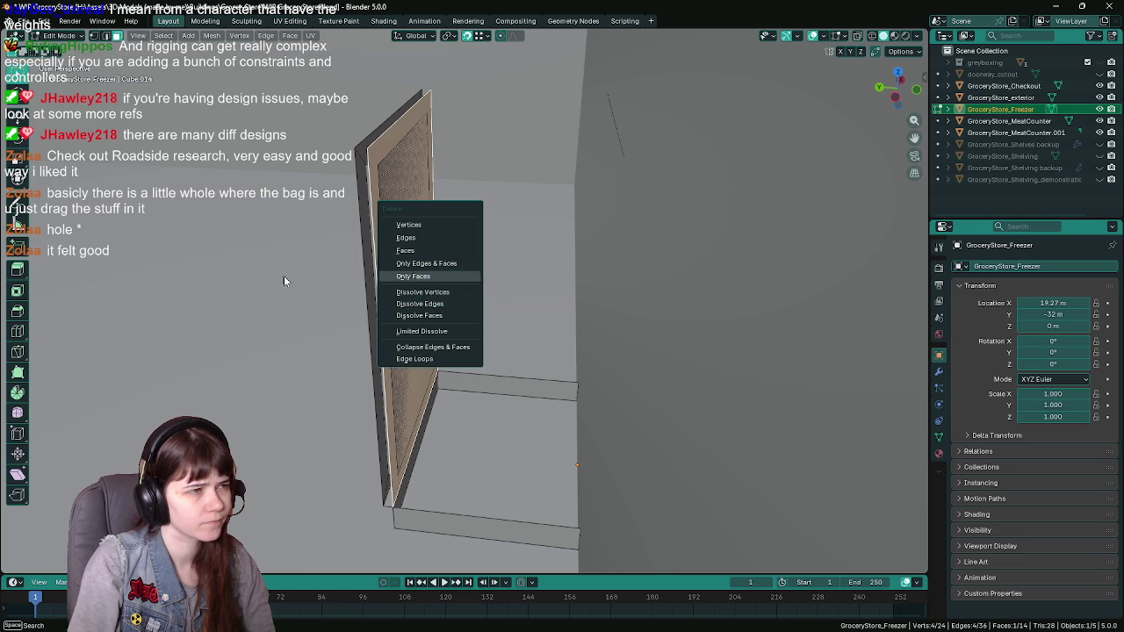
pyautogui.moveTo(232, 291); pyautogui.dragTo(367, 279, button='middle')
pyautogui.press('x')
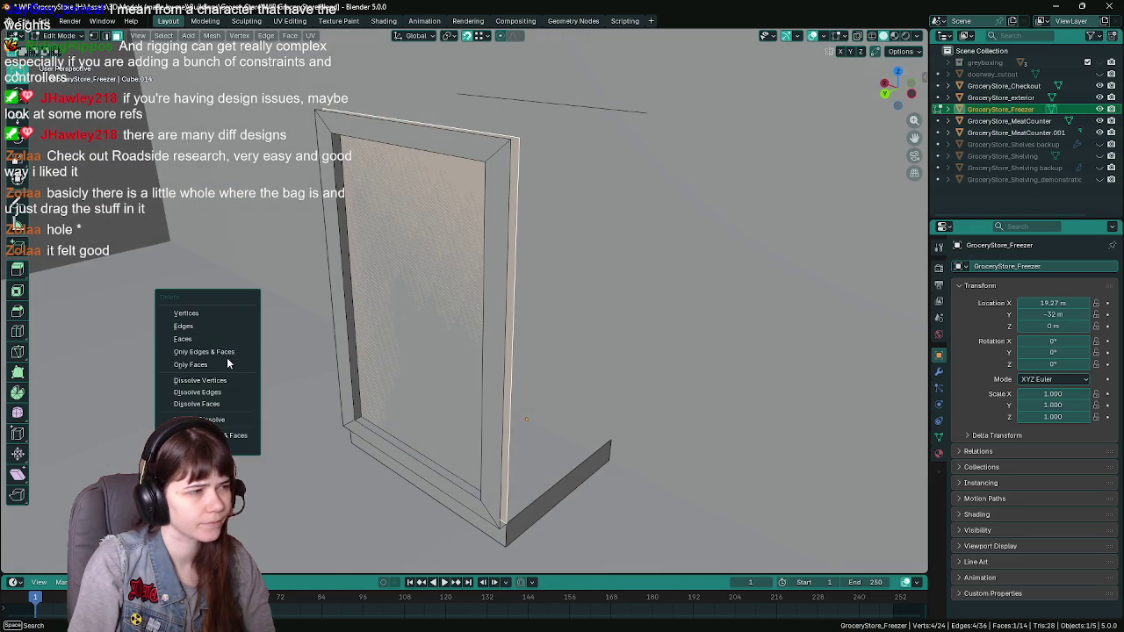
pyautogui.click(223, 362)
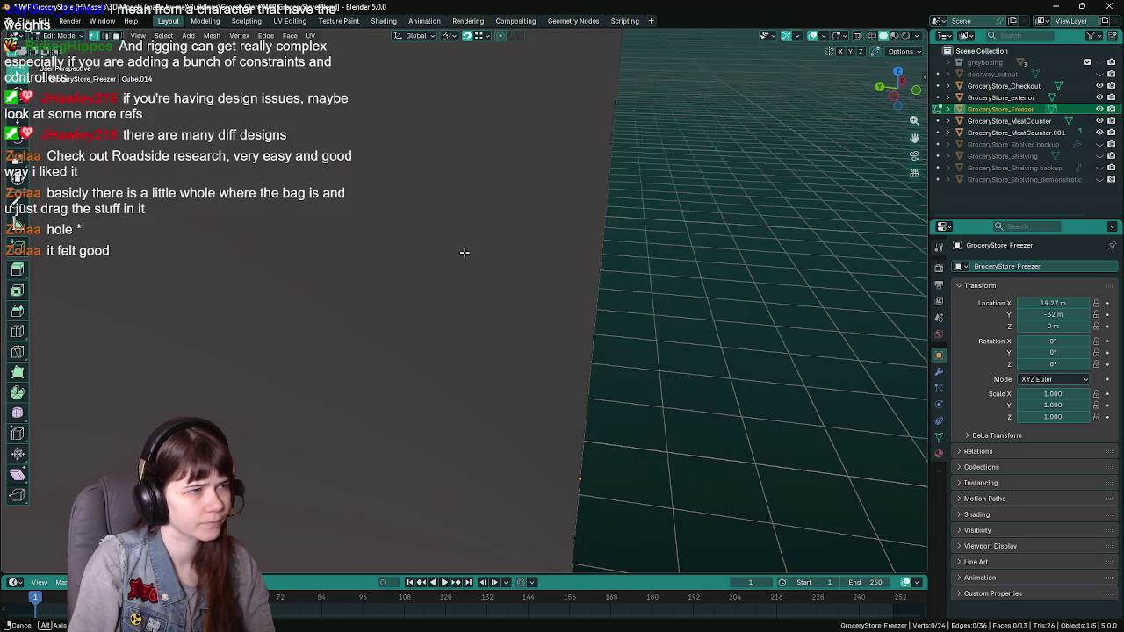
# Fill a face across the four corner vertices of the door frame's inner gap
pyautogui.moveTo(465, 252); pyautogui.dragTo(472, 252, button='middle')
pyautogui.click(354, 102)
pyautogui.click(412, 55)
pyautogui.click(434, 385)
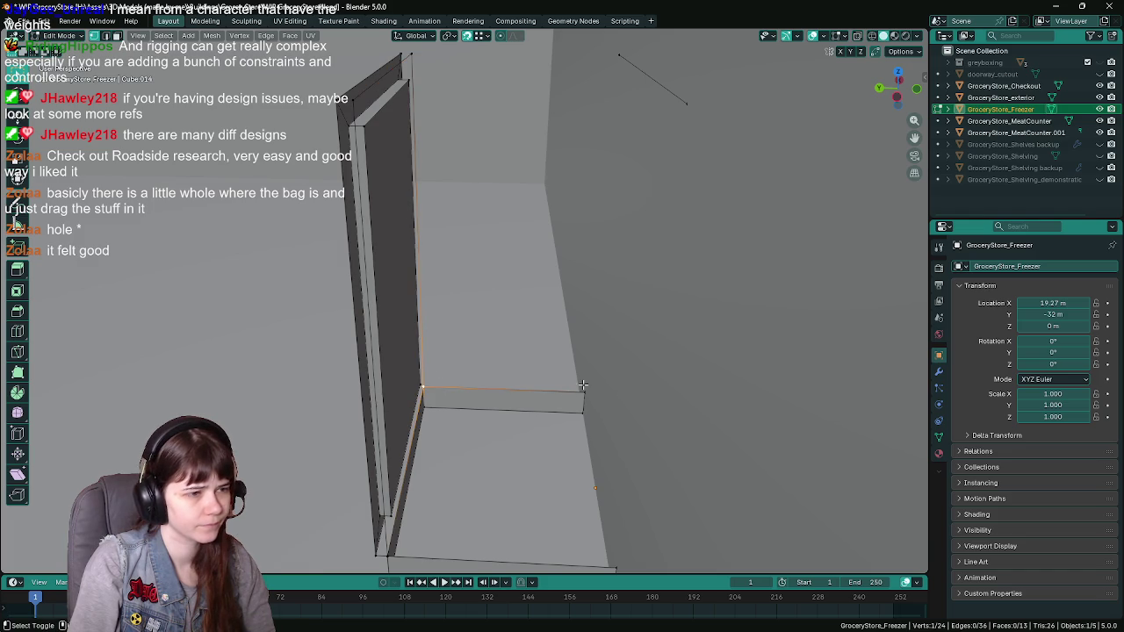
pyautogui.keyDown('shift'); pyautogui.click(411, 56); pyautogui.keyUp('shift')
pyautogui.press('f')
# Fill the thin-side gap with a face from its four vertices and save
pyautogui.moveTo(568, 225); pyautogui.dragTo(575, 204, button='middle')
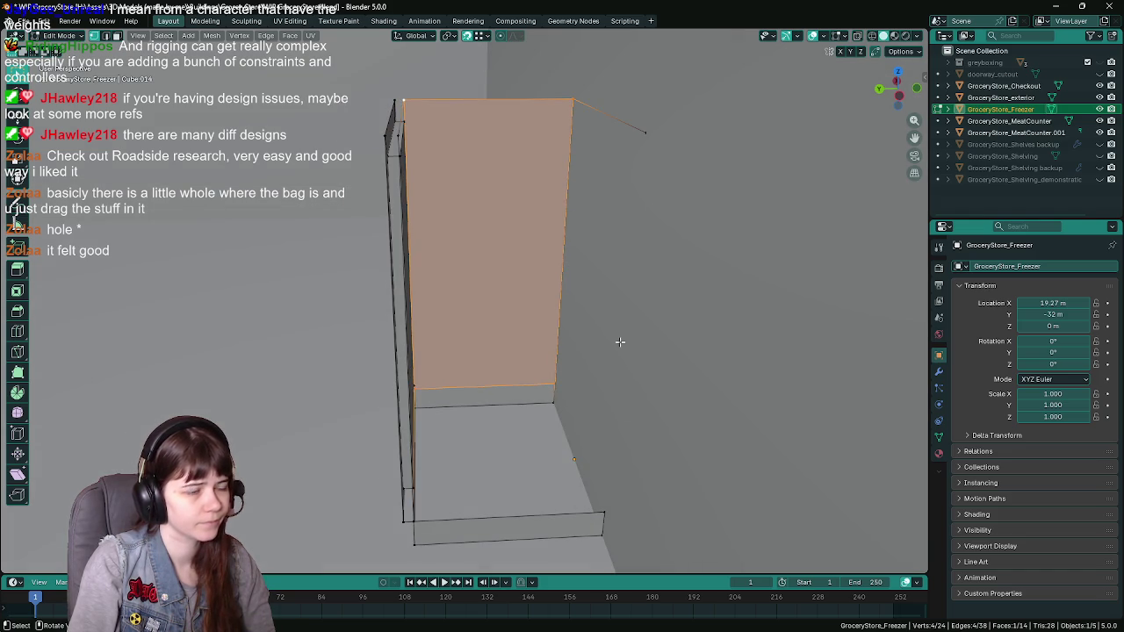
pyautogui.click(605, 509)
pyautogui.keyDown('shift'); pyautogui.click(396, 146); pyautogui.keyUp('shift')
pyautogui.keyDown('shift'); pyautogui.click(407, 523); pyautogui.keyUp('shift')
pyautogui.moveTo(410, 523)
pyautogui.mouseDown(button='middle')
pyautogui.moveTo(508, 391)
pyautogui.moveTo(527, 421)
pyautogui.moveTo(506, 482)
pyautogui.mouseUp(button='middle')
pyautogui.press('f')
pyautogui.hotkey('ctrl', 's')
# Fill the remaining gaps along the open rim and bottom with new faces
pyautogui.click(482, 530)
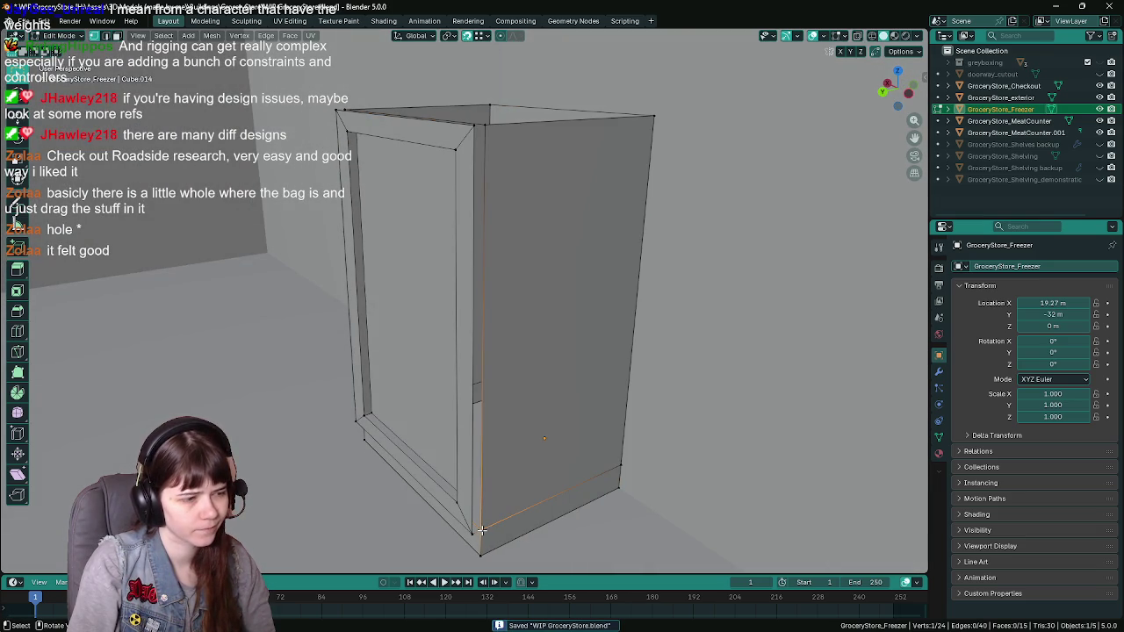
pyautogui.keyDown('shift'); pyautogui.click(471, 533); pyautogui.keyUp('shift')
pyautogui.keyDown('shift'); pyautogui.click(467, 128); pyautogui.keyUp('shift')
pyautogui.press('f')
pyautogui.moveTo(467, 128); pyautogui.dragTo(620, 199, button='middle')
pyautogui.click(620, 195)
pyautogui.moveTo(585, 232); pyautogui.dragTo(487, 225, button='middle')
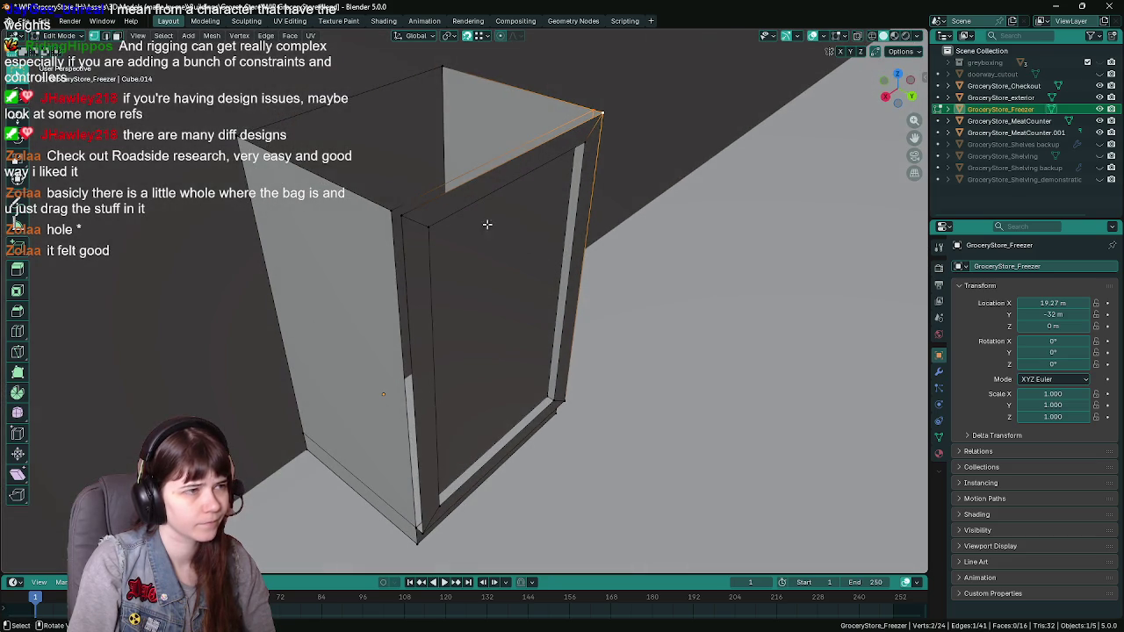
pyautogui.press('f')
pyautogui.moveTo(459, 398)
pyautogui.mouseDown(button='middle')
pyautogui.moveTo(495, 384)
pyautogui.moveTo(440, 531)
pyautogui.mouseUp(button='middle')
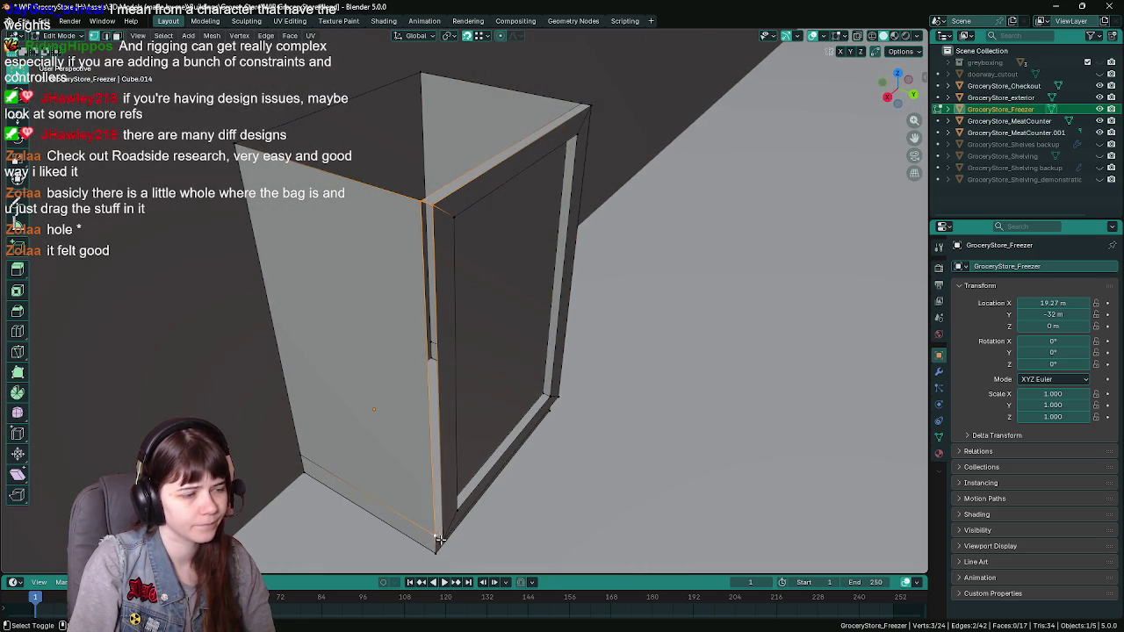
pyautogui.keyDown('shift'); pyautogui.click(439, 539); pyautogui.keyUp('shift')
pyautogui.press('f')
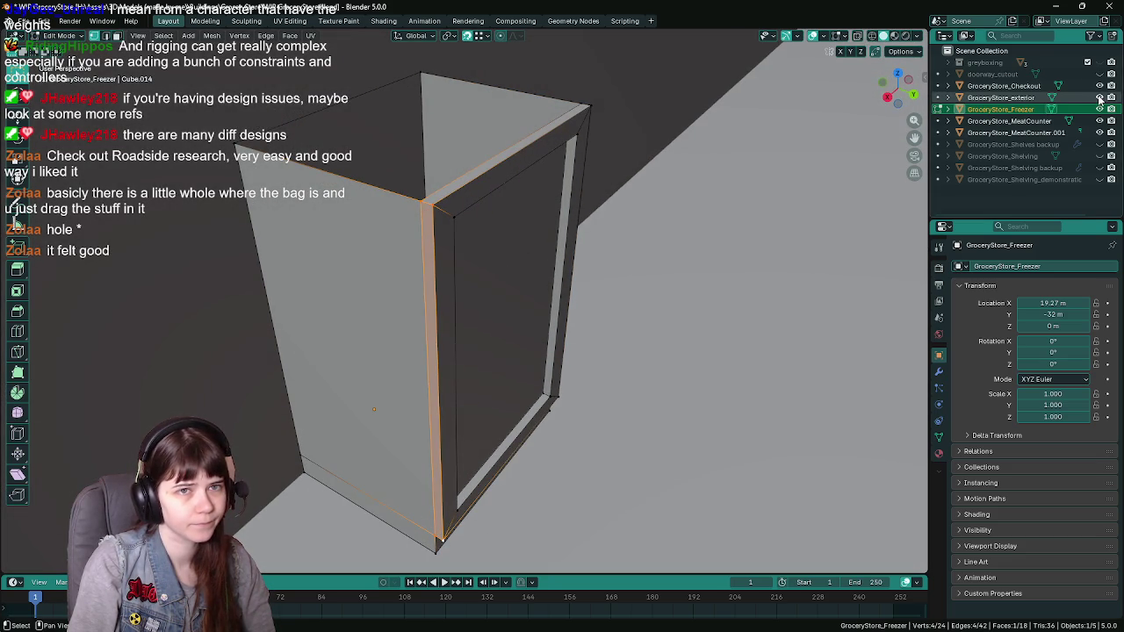
# Hide GroceryStore_exterior, return to Object Mode, and save the file
pyautogui.click(1100, 98)
pyautogui.moveTo(562, 333)
pyautogui.mouseDown(button='middle')
pyautogui.moveTo(557, 317)
pyautogui.moveTo(629, 319)
pyautogui.moveTo(652, 339)
pyautogui.moveTo(647, 294)
pyautogui.moveTo(597, 373)
pyautogui.mouseUp(button='middle')
pyautogui.press('Tab')
pyautogui.hotkey('ctrl', 's')
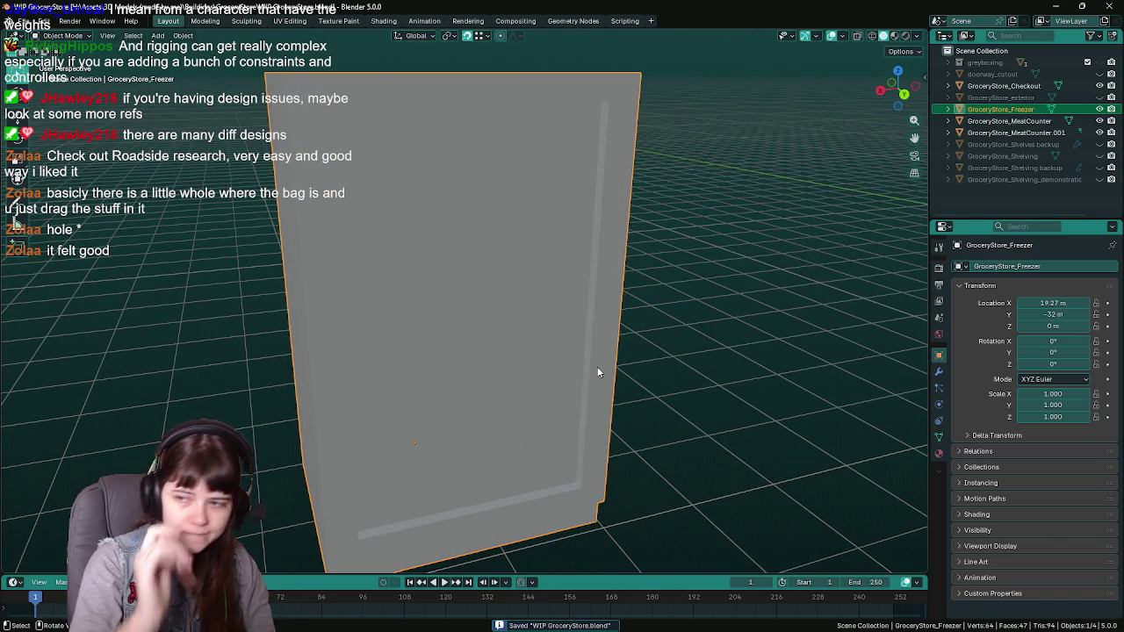
# Show GroceryStore_exterior again and select the freezer's four top corner vertices in Edit Mode
pyautogui.scroll(2, 605, 369)
pyautogui.scroll(-4, 585, 352)
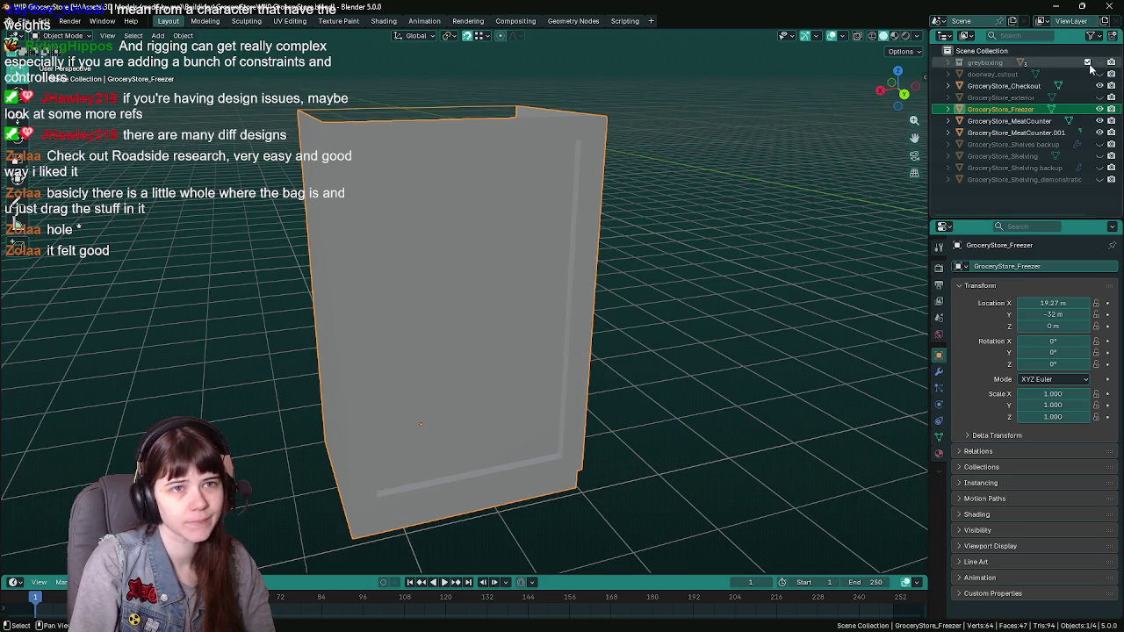
pyautogui.click(1100, 97)
pyautogui.press('Tab')
pyautogui.moveTo(544, 275)
pyautogui.mouseDown(button='middle')
pyautogui.moveTo(455, 311)
pyautogui.moveTo(481, 227)
pyautogui.moveTo(522, 302)
pyautogui.moveTo(310, 105)
pyautogui.mouseUp(button='middle')
pyautogui.click(310, 105)
pyautogui.keyDown('shift'); pyautogui.click(514, 88); pyautogui.keyUp('shift')
pyautogui.keyDown('shift'); pyautogui.click(733, 186); pyautogui.keyUp('shift')
pyautogui.keyDown('shift'); pyautogui.click(477, 262); pyautogui.keyUp('shift')
# Save, then select the front door panel face and grow the selection to its frame
pyautogui.moveTo(476, 262)
pyautogui.mouseDown(button='middle')
pyautogui.moveTo(491, 255)
pyautogui.moveTo(441, 307)
pyautogui.moveTo(589, 298)
pyautogui.mouseUp(button='middle')
pyautogui.hotkey('ctrl', 's')
pyautogui.press('Tab')
pyautogui.press('Tab')
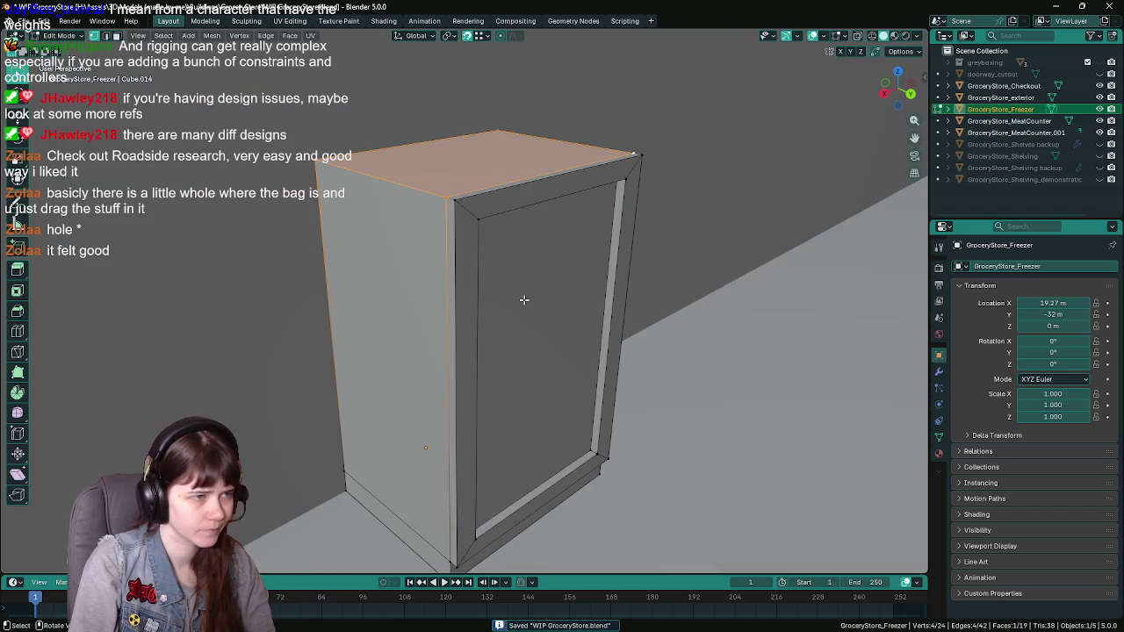
pyautogui.click(523, 300)
pyautogui.press('ctrl+KP_Add')
pyautogui.press('ctrl+KP_Add')
pyautogui.press('ctrl+KP_Add')
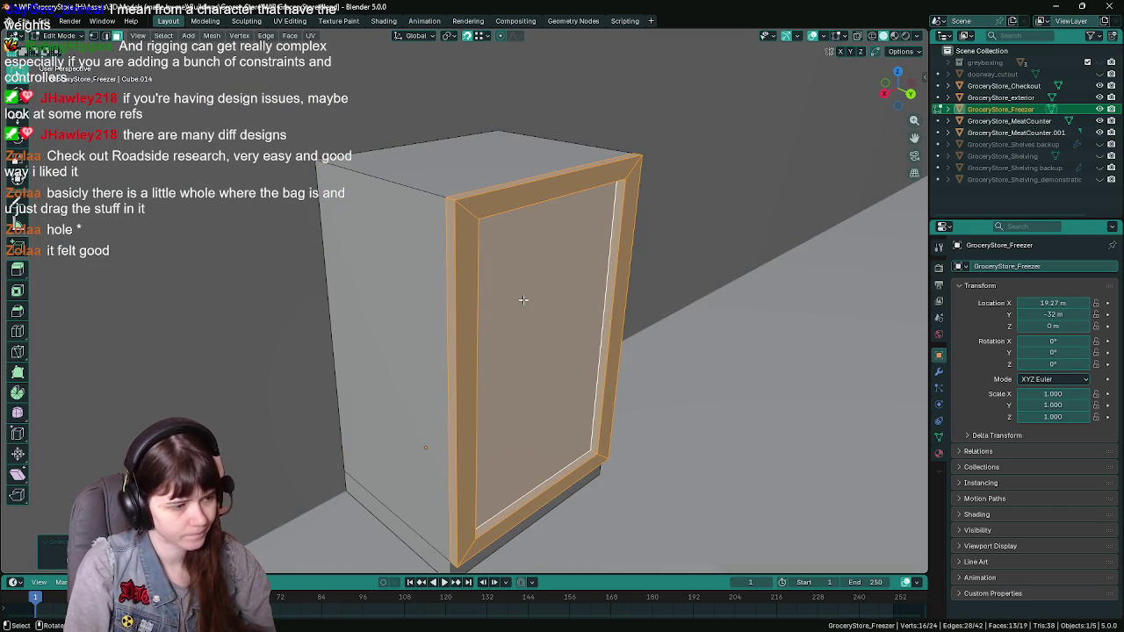
# Separate the selected door and frame faces into a new object
pyautogui.press('p')
pyautogui.click(523, 299)
pyautogui.press('Tab')
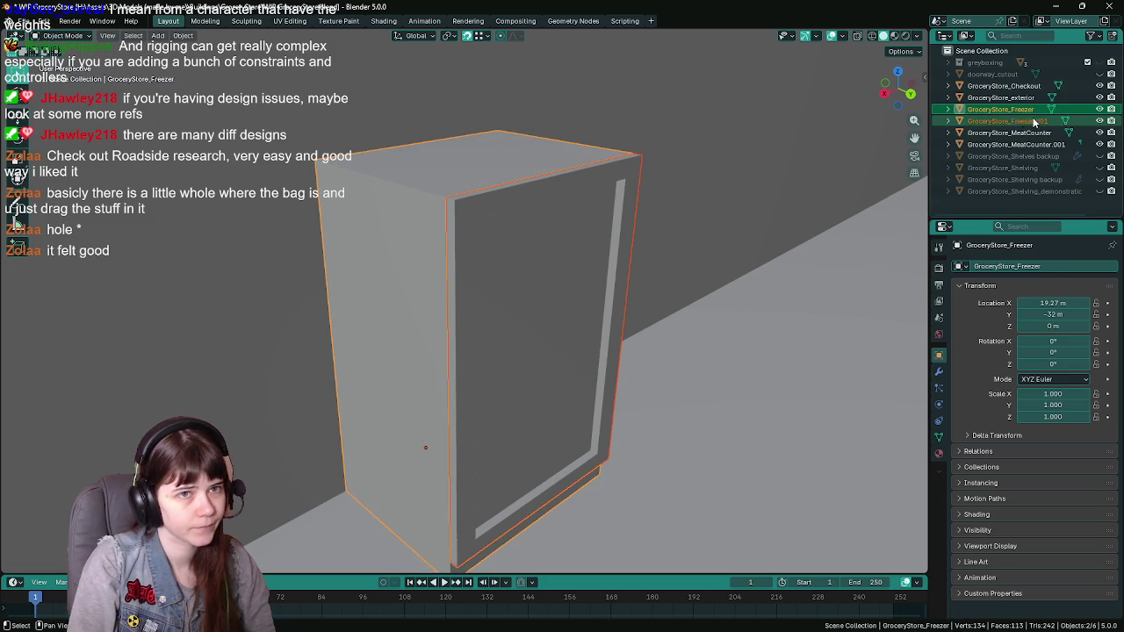
# Rename GroceryStore_Freezer.001 to GroceryStore_FreezerDoor and save the file
pyautogui.click(1036, 120)
pyautogui.doubleClick(1054, 120)
pyautogui.press('BackSpace')
pyautogui.press('BackSpace')
pyautogui.press('BackSpace')
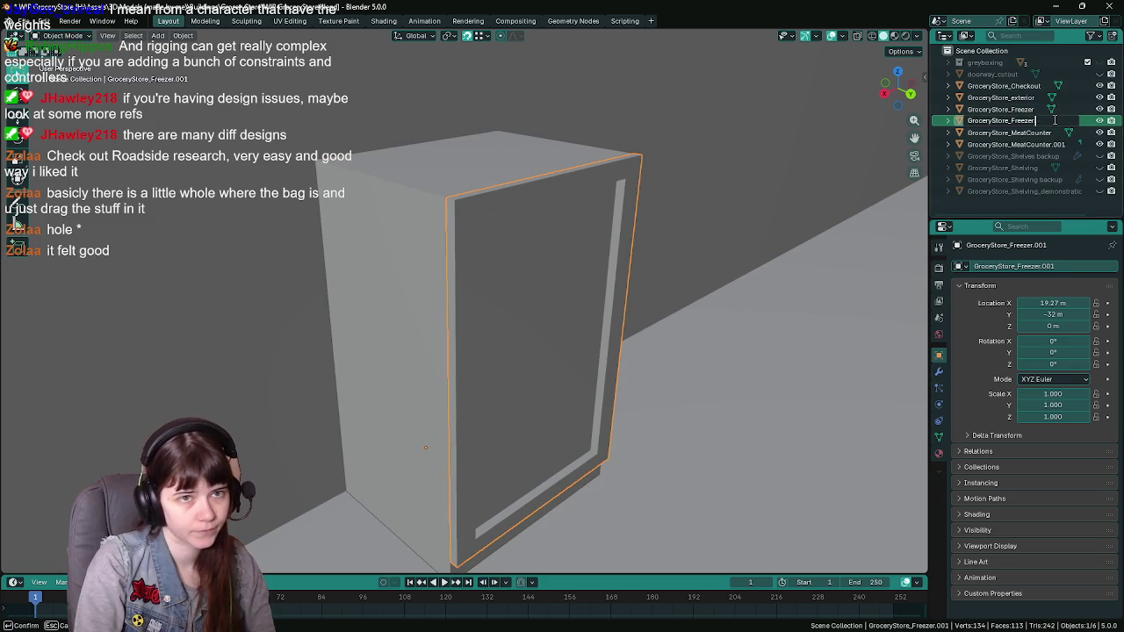
pyautogui.write('Door')
pyautogui.press('Return')
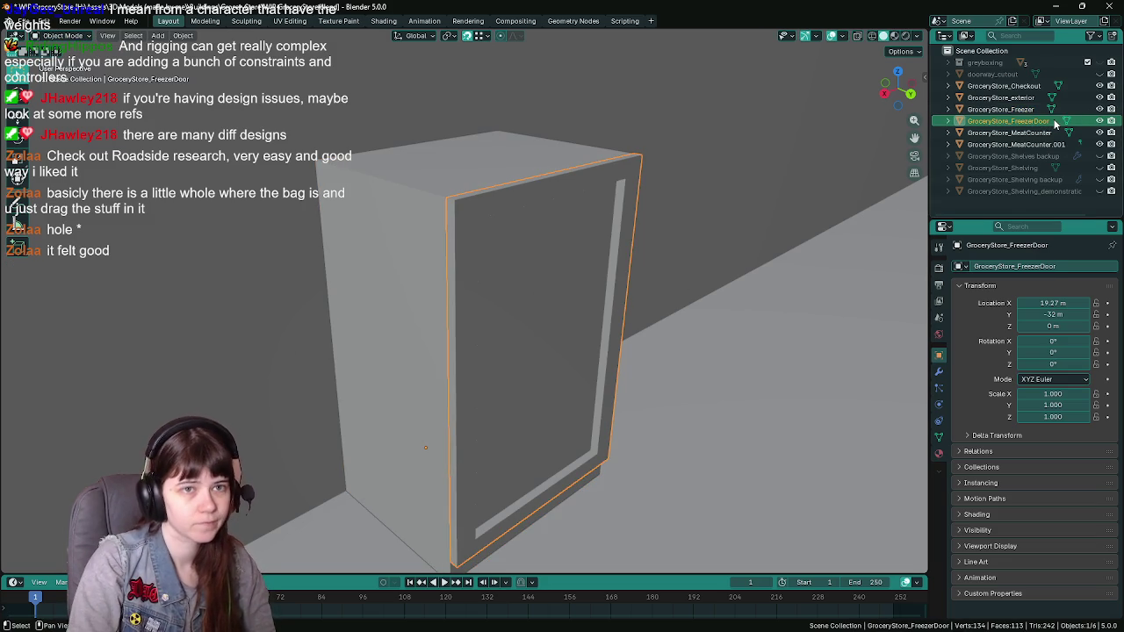
pyautogui.hotkey('ctrl', 's')
pyautogui.press('Tab')
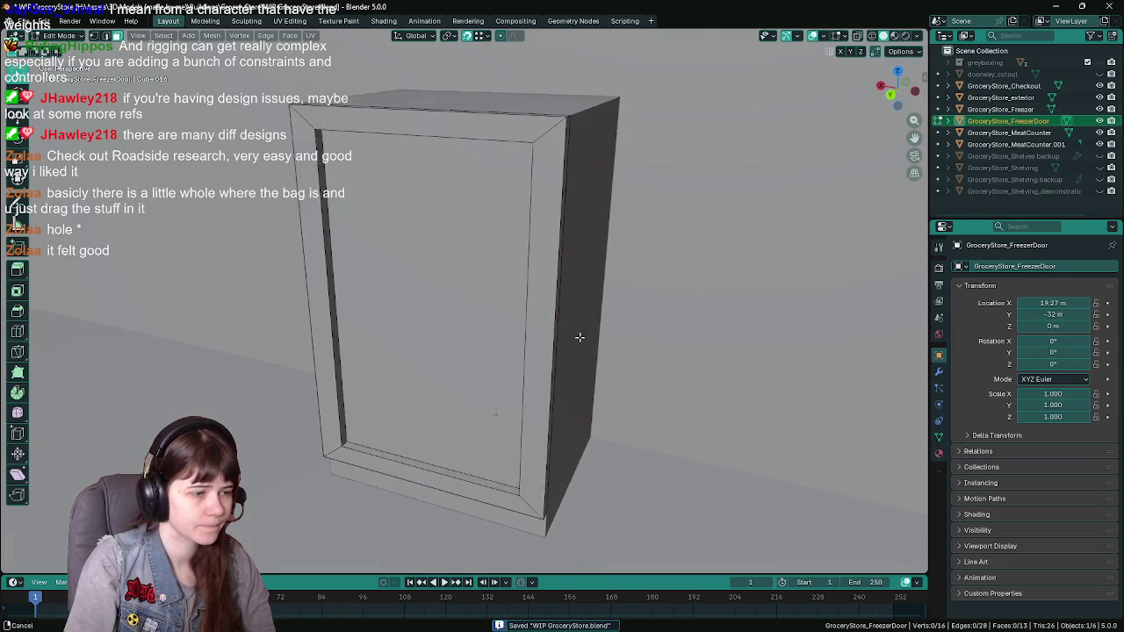
# Snap the 3D cursor to a vertical hinge edge of the freezer door
pyautogui.moveTo(606, 392); pyautogui.dragTo(615, 331, button='middle')
pyautogui.press('Tab')
pyautogui.moveTo(531, 341); pyautogui.dragTo(504, 329, button='middle')
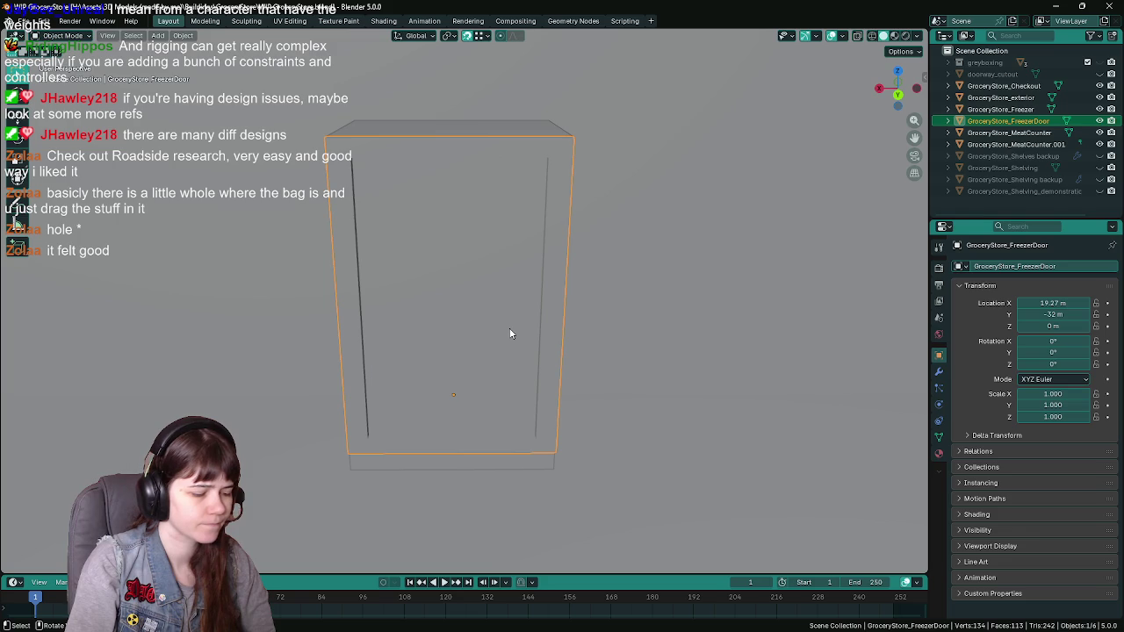
pyautogui.moveTo(510, 334)
pyautogui.mouseDown(button='middle')
pyautogui.moveTo(466, 332)
pyautogui.moveTo(485, 322)
pyautogui.mouseUp(button='middle')
pyautogui.press('Tab')
pyautogui.click(481, 240)
pyautogui.click(212, 35)
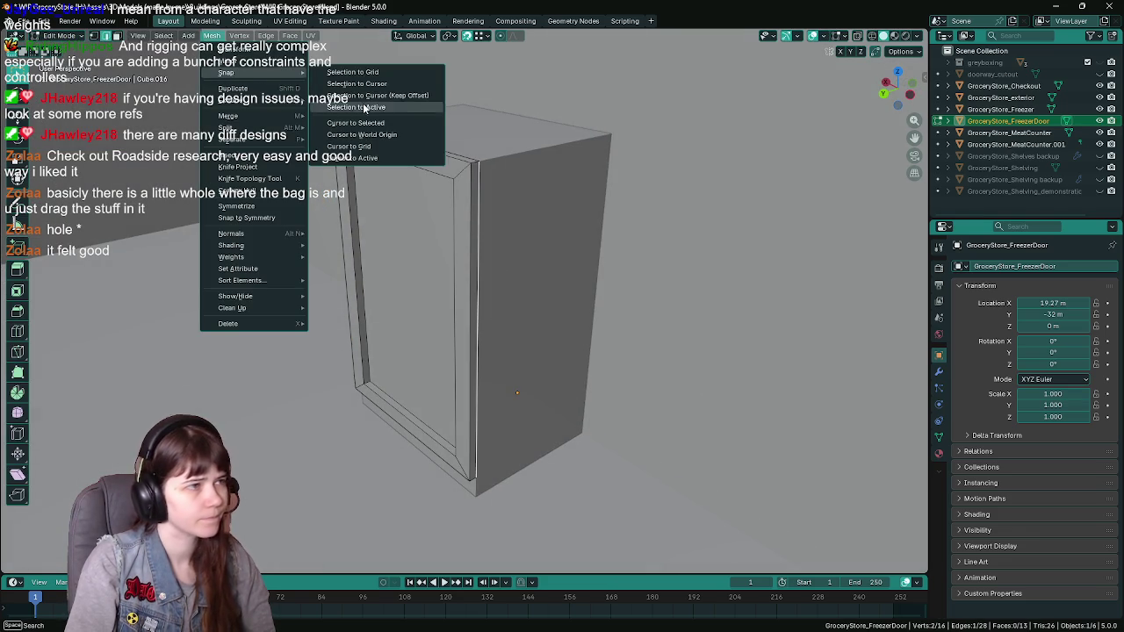
pyautogui.click(385, 122)
# Set the door's origin to the 3D cursor and test-swing it around Z, then cancel
pyautogui.press('Tab')
pyautogui.moveTo(434, 288); pyautogui.dragTo(510, 288, button='middle')
pyautogui.click(182, 36)
pyautogui.moveTo(211, 60)
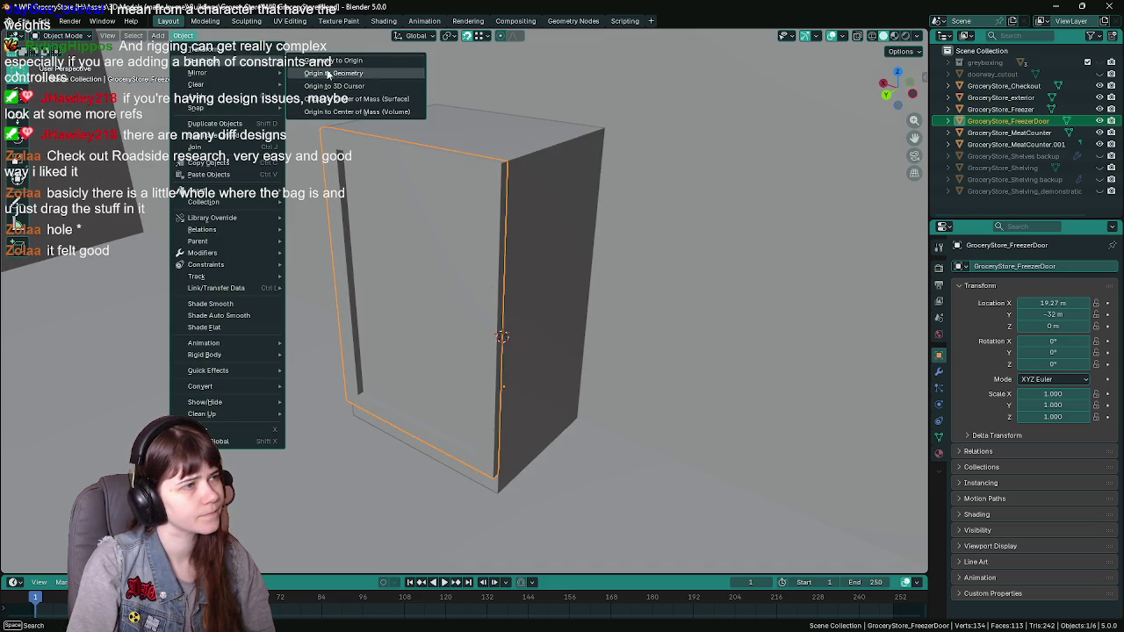
pyautogui.click(334, 86)
pyautogui.moveTo(469, 293); pyautogui.dragTo(671, 229, button='middle')
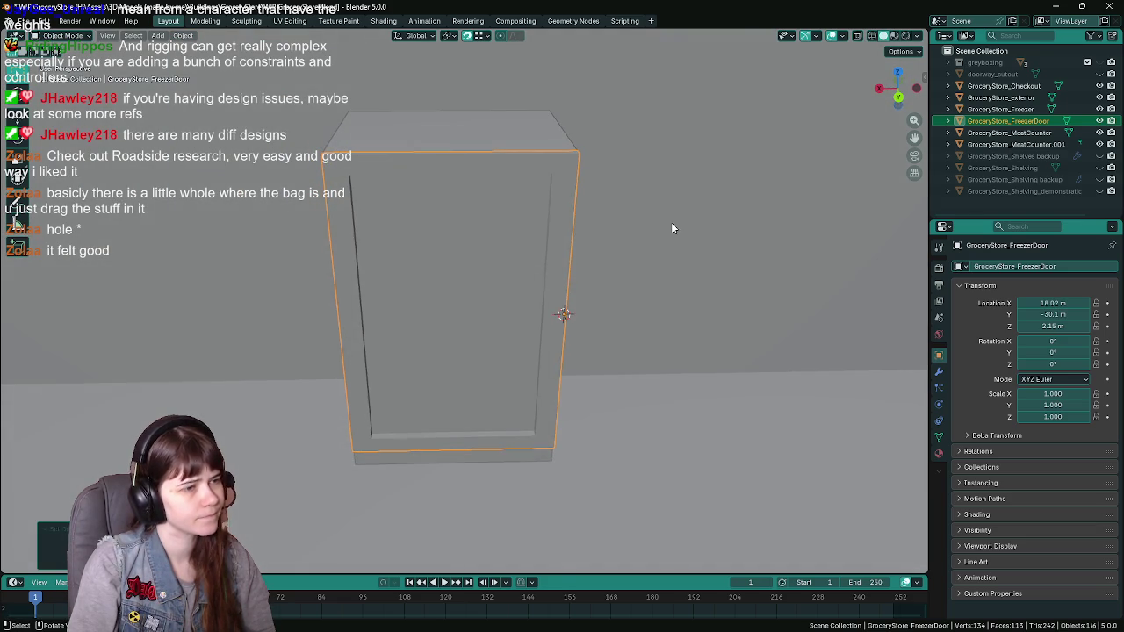
pyautogui.press('r')
pyautogui.press('z')
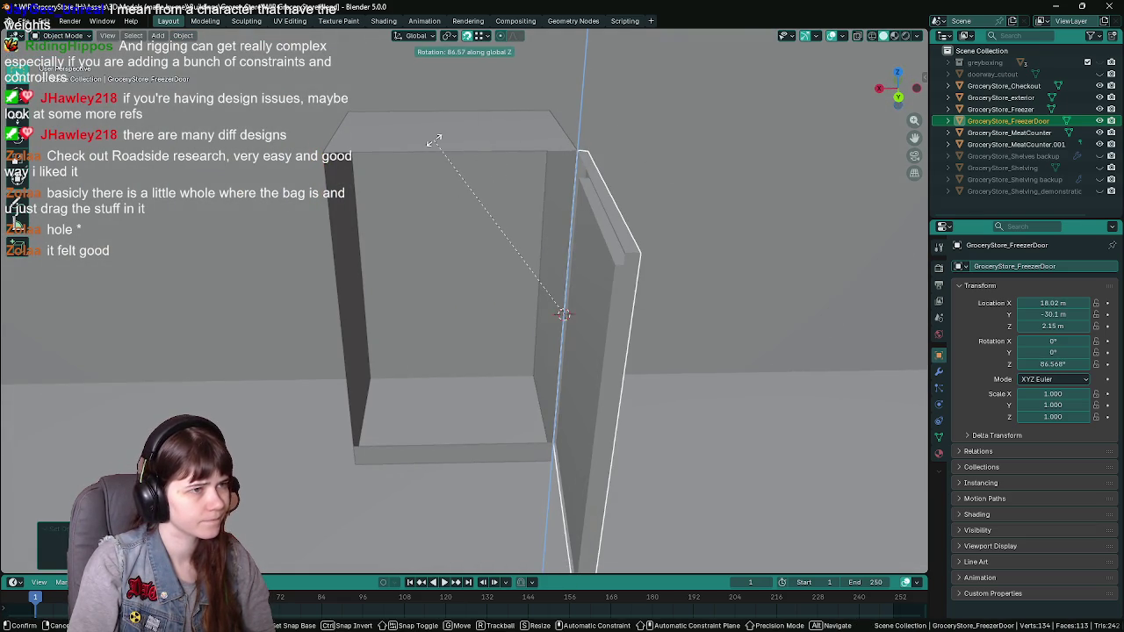
pyautogui.press('Escape')
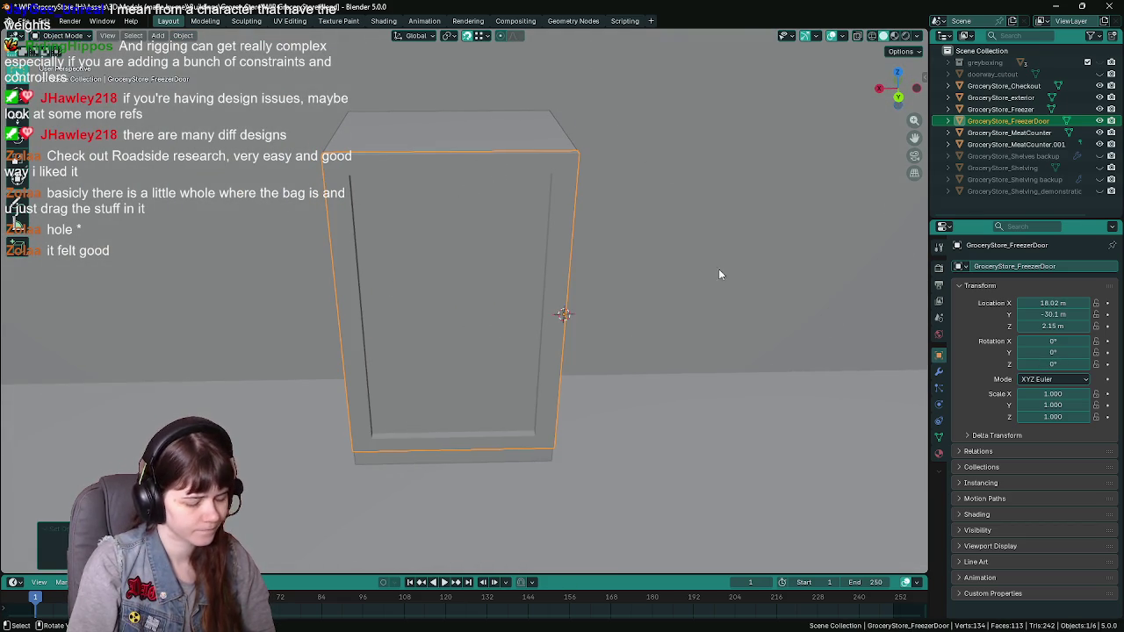
# Hide the door and start editing the freezer body's mesh
pyautogui.press('h')
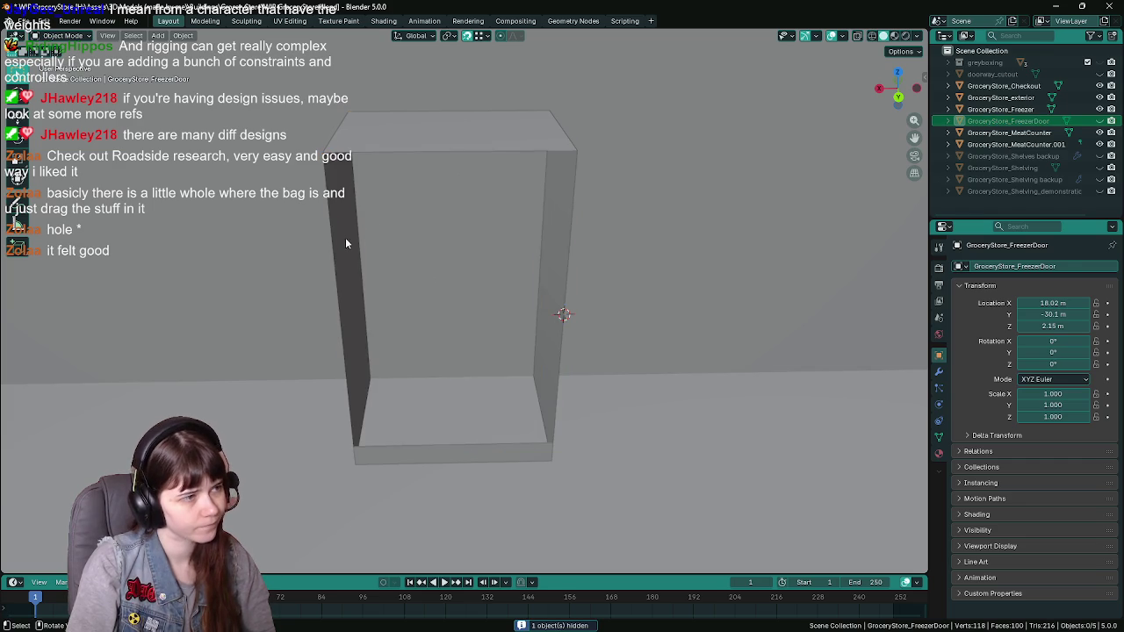
pyautogui.click(346, 241)
pyautogui.press('Tab')
pyautogui.scroll(2, 413, 383)
# Select the box's bottom corner vertices, save, and turn on X-ray to view the top face
pyautogui.scroll(1, 381, 370)
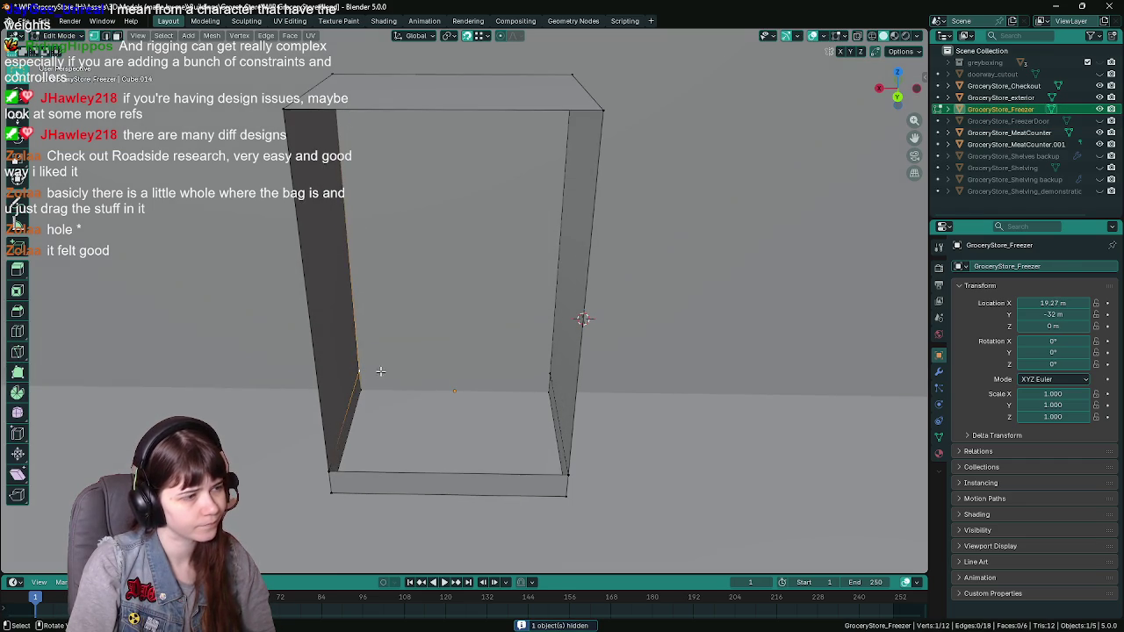
pyautogui.keyDown('shift'); pyautogui.click(569, 474); pyautogui.keyUp('shift')
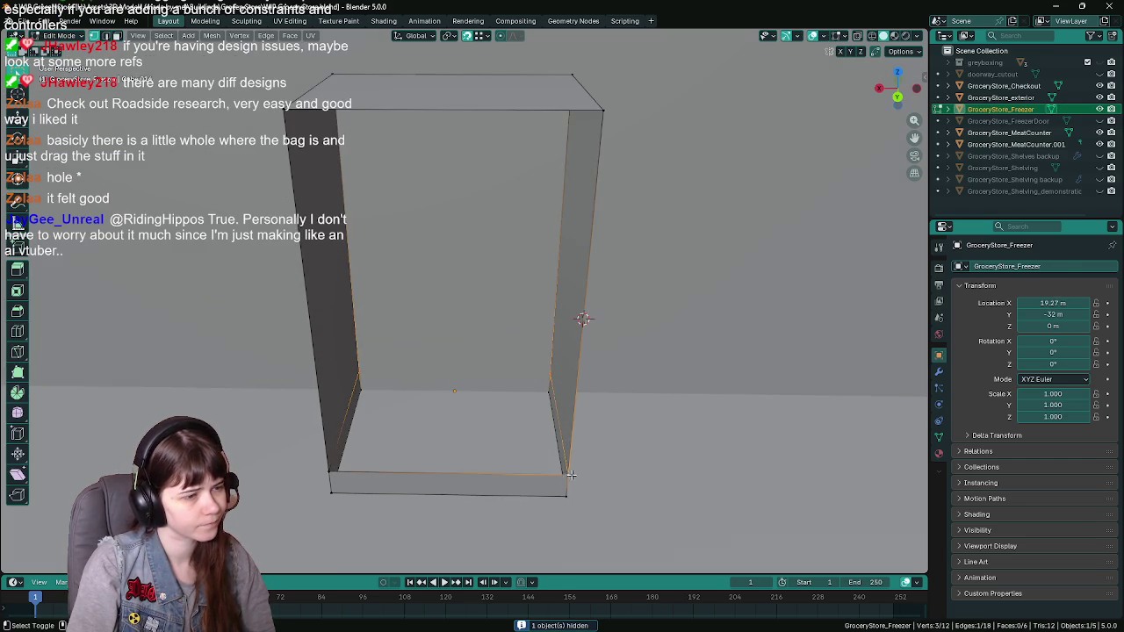
pyautogui.keyDown('shift'); pyautogui.click(331, 474); pyautogui.keyUp('shift')
pyautogui.hotkey('ctrl', 's')
pyautogui.moveTo(451, 406)
pyautogui.mouseDown(button='middle')
pyautogui.moveTo(464, 371)
pyautogui.moveTo(530, 343)
pyautogui.moveTo(509, 352)
pyautogui.mouseUp(button='middle')
pyautogui.hotkey('alt', 'z')
pyautogui.hotkey('alt', 'z')
pyautogui.moveTo(513, 251); pyautogui.dragTo(513, 184, button='middle')
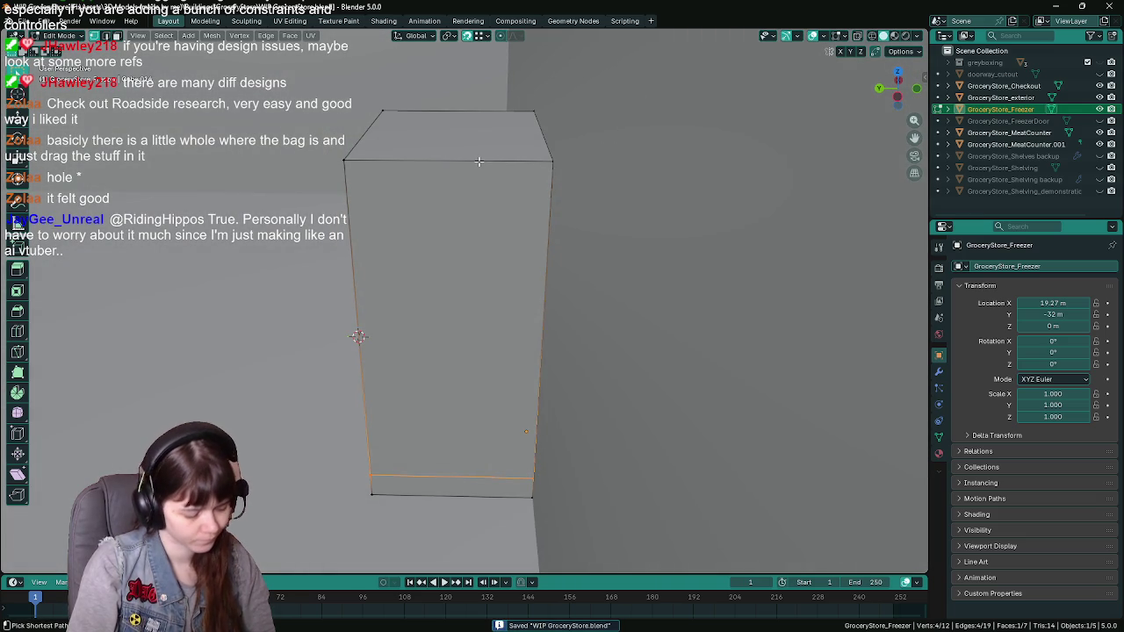
# Add a loop cut slid to -0.9 near the base, then select the bottom front edge
pyautogui.hotkey('ctrl', 'r')
pyautogui.click(531, 159)
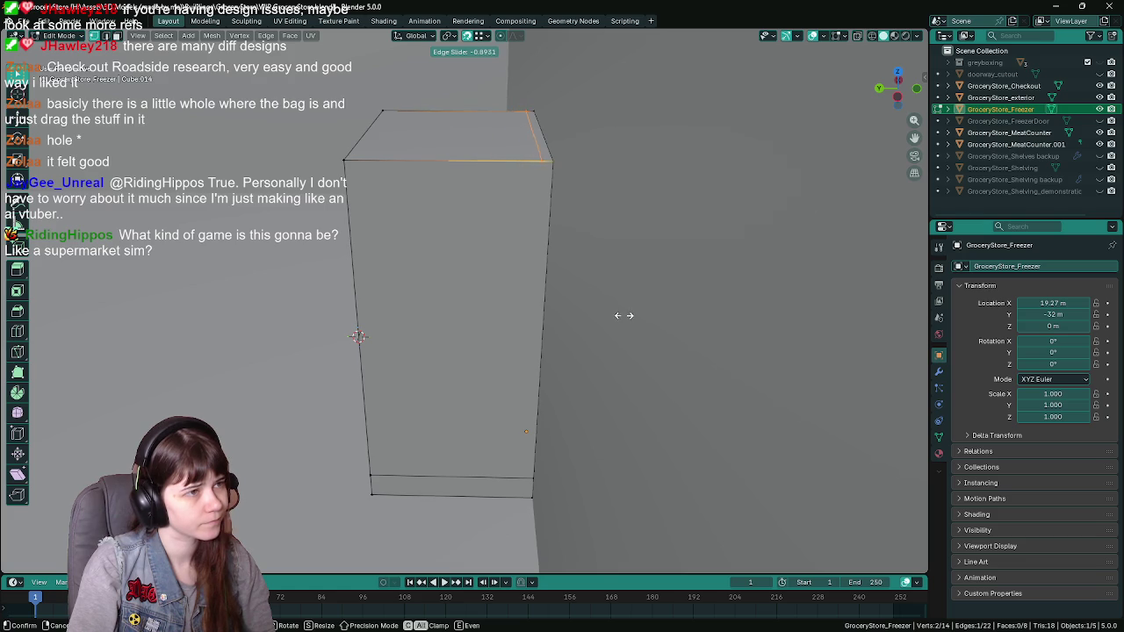
pyautogui.write('-.95')
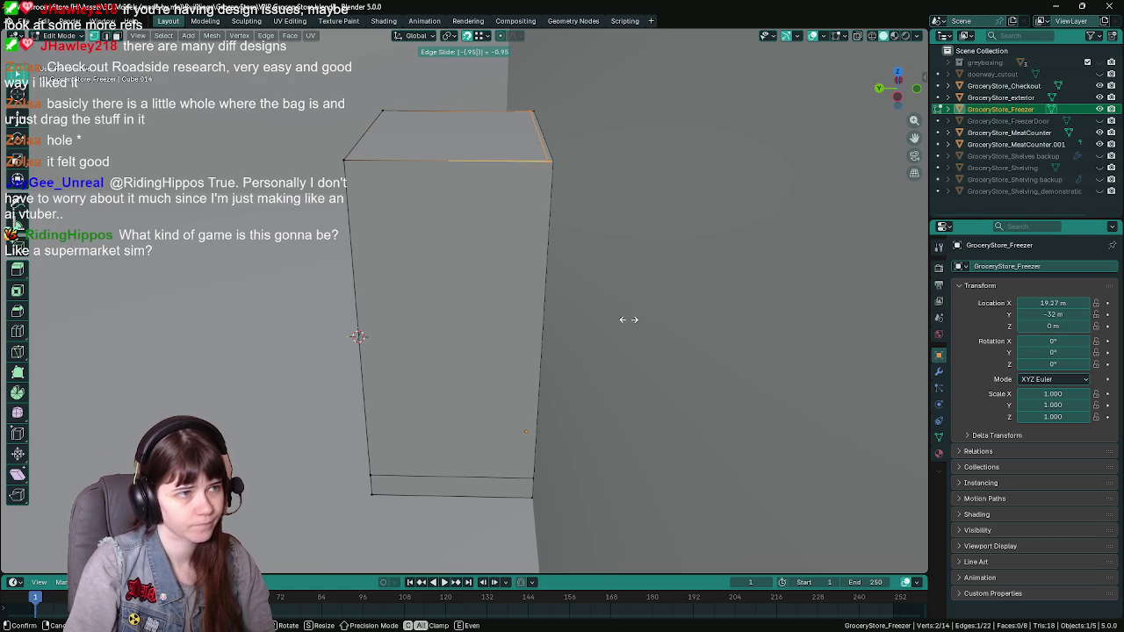
pyautogui.press('BackSpace')
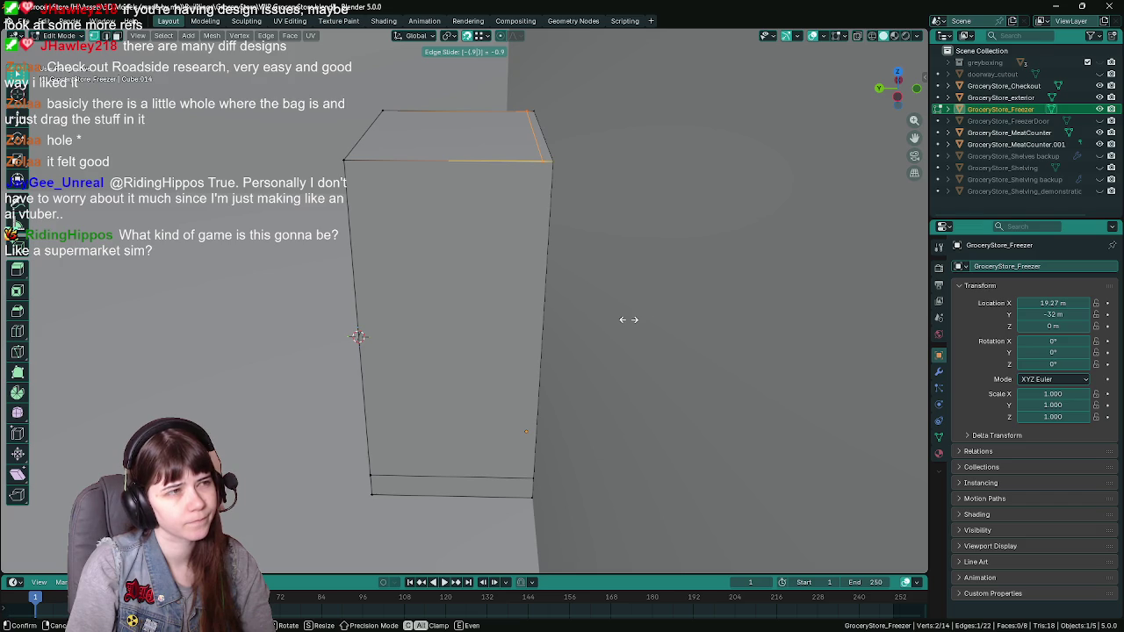
pyautogui.press('Return')
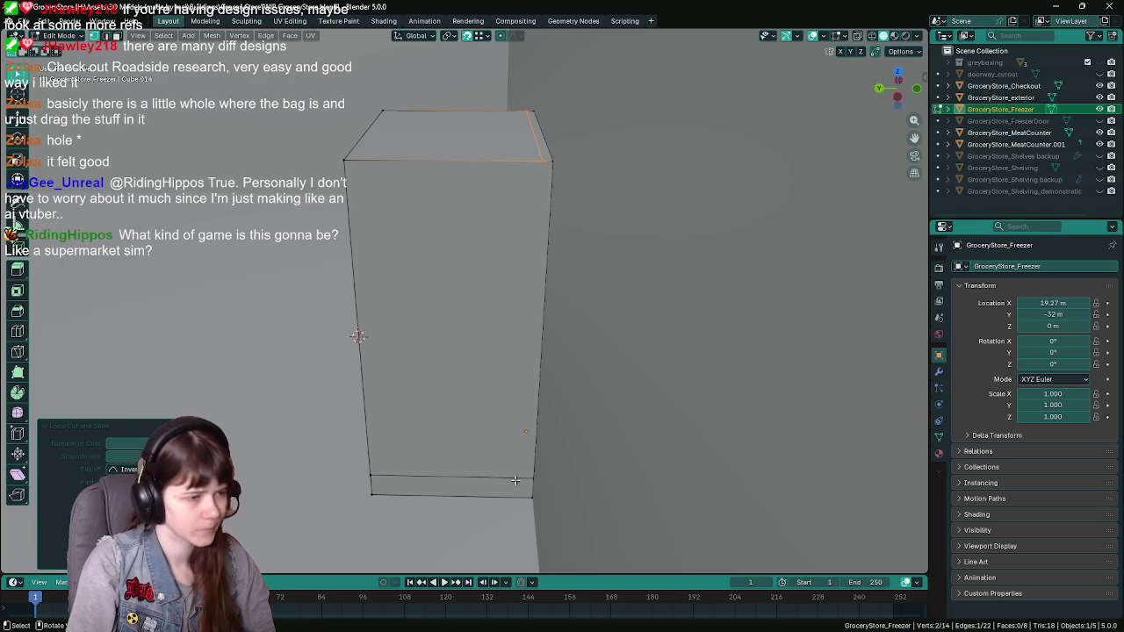
pyautogui.hotkey('ctrl', 'r')
pyautogui.press('Escape')
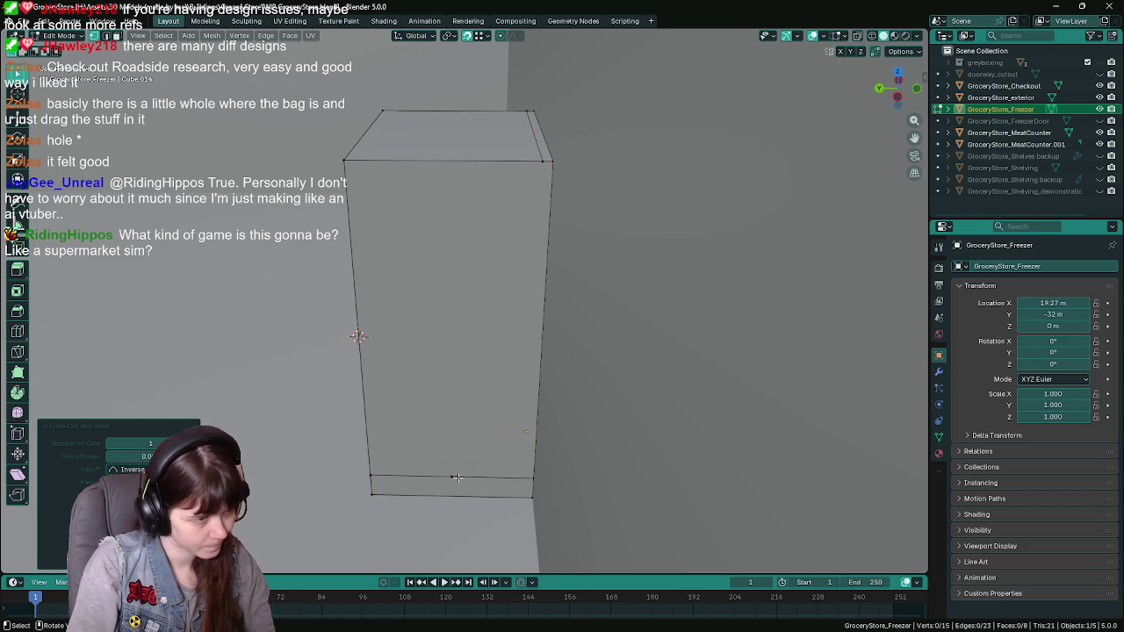
pyautogui.click(454, 480)
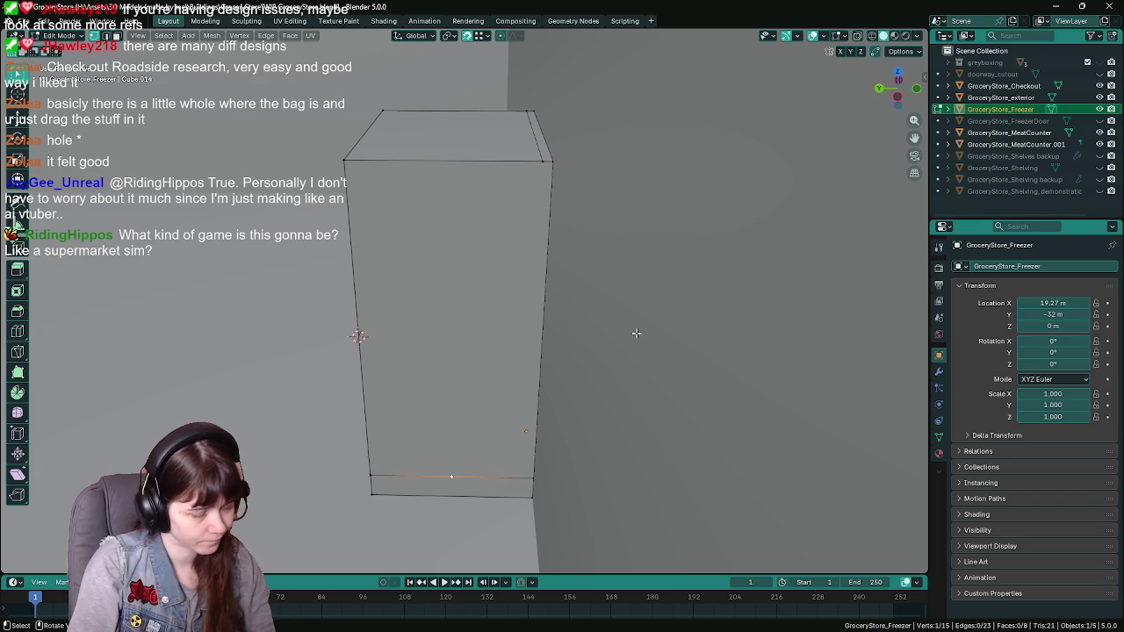
# Slide the two bottom front edges along the Y axis to shape the base step
pyautogui.press('g')
pyautogui.press('x')
pyautogui.press('y')
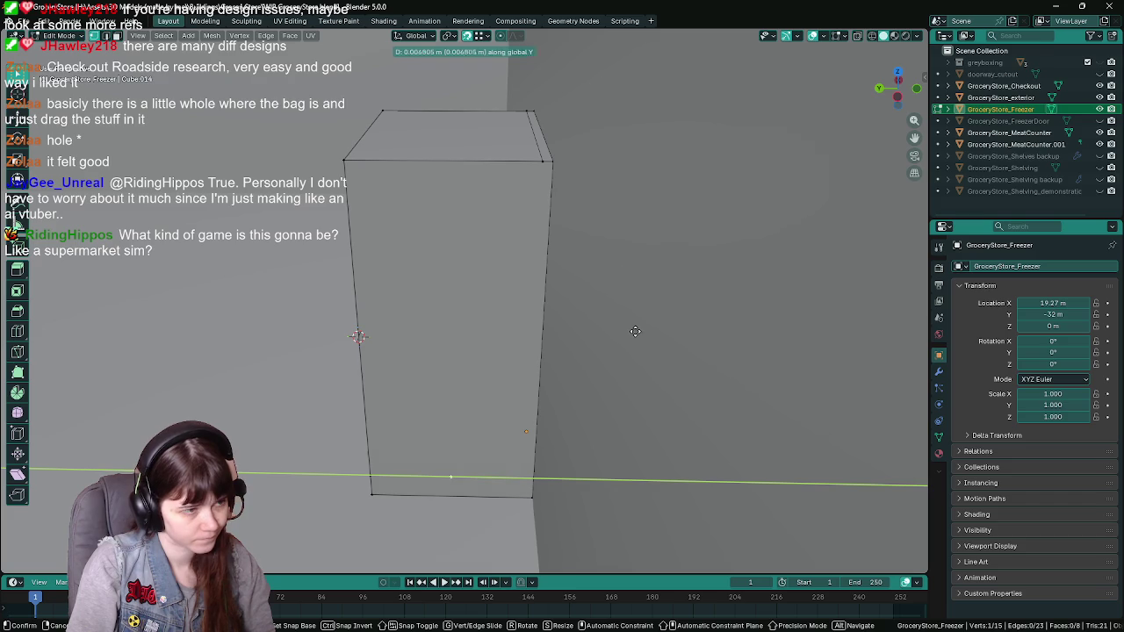
pyautogui.click(543, 162)
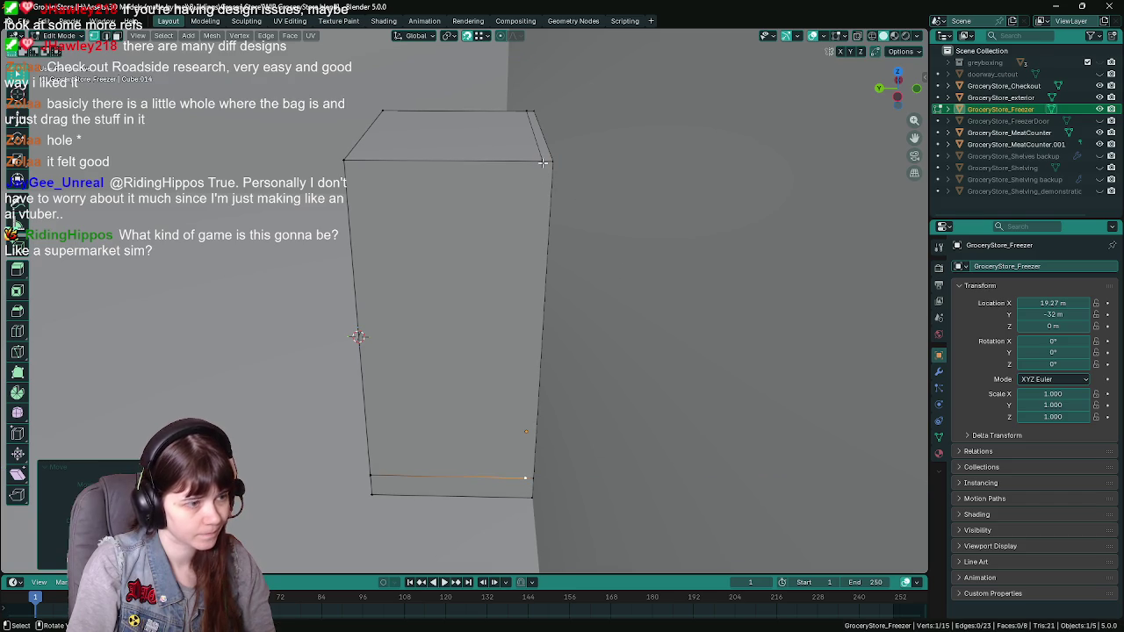
pyautogui.click(448, 496)
pyautogui.press('g')
pyautogui.press('y')
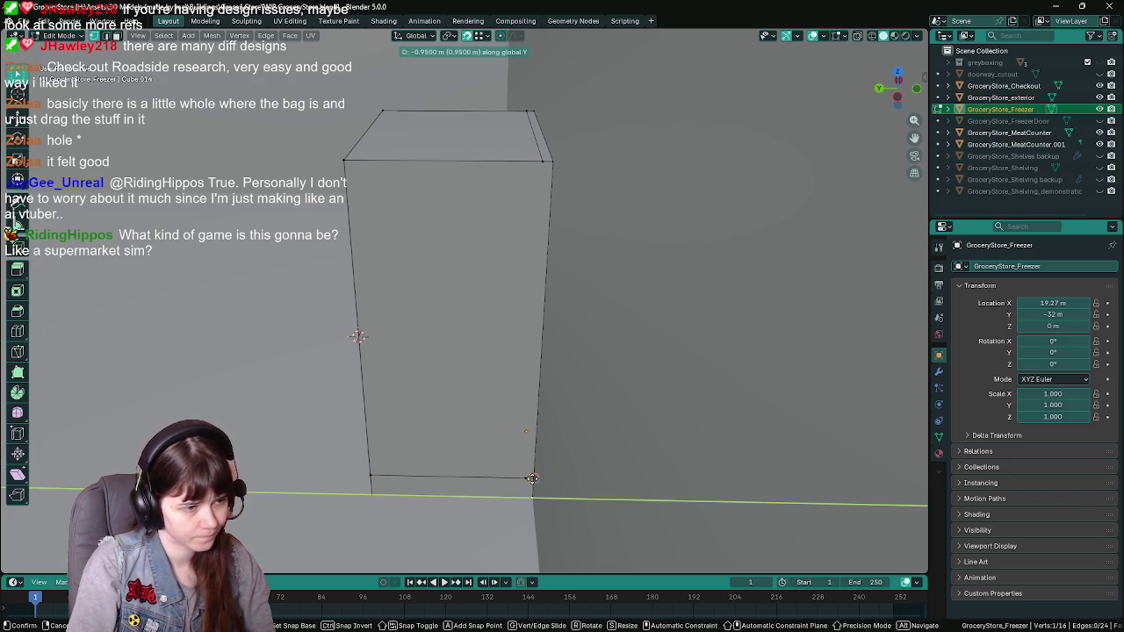
pyautogui.click(522, 480)
pyautogui.moveTo(517, 480)
pyautogui.mouseDown(button='middle')
pyautogui.moveTo(595, 442)
pyautogui.moveTo(433, 459)
pyautogui.mouseUp(button='middle')
# Add another loop cut near the bottom, move it along Y, and save the file
pyautogui.hotkey('ctrl', 'r')
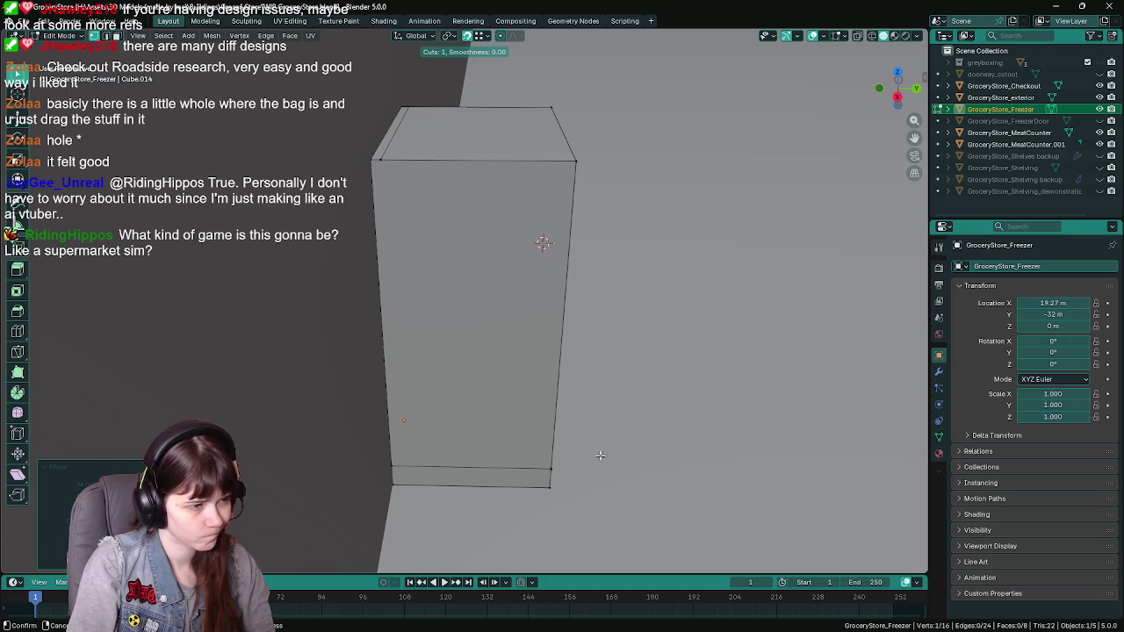
pyautogui.press('Escape')
pyautogui.moveTo(590, 451)
pyautogui.mouseDown(button='middle')
pyautogui.moveTo(391, 442)
pyautogui.moveTo(516, 436)
pyautogui.moveTo(438, 464)
pyautogui.mouseUp(button='middle')
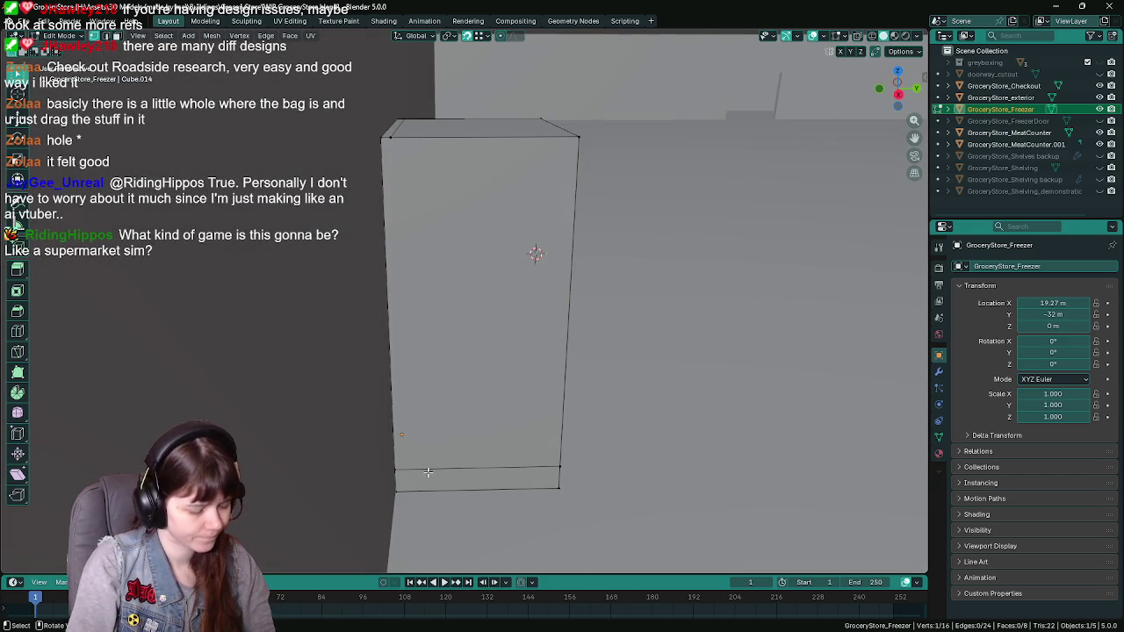
pyautogui.moveTo(641, 463); pyautogui.dragTo(546, 458, button='middle')
pyautogui.hotkey('ctrl', 'r')
pyautogui.click(433, 465)
pyautogui.moveTo(446, 468); pyautogui.dragTo(646, 432, button='middle')
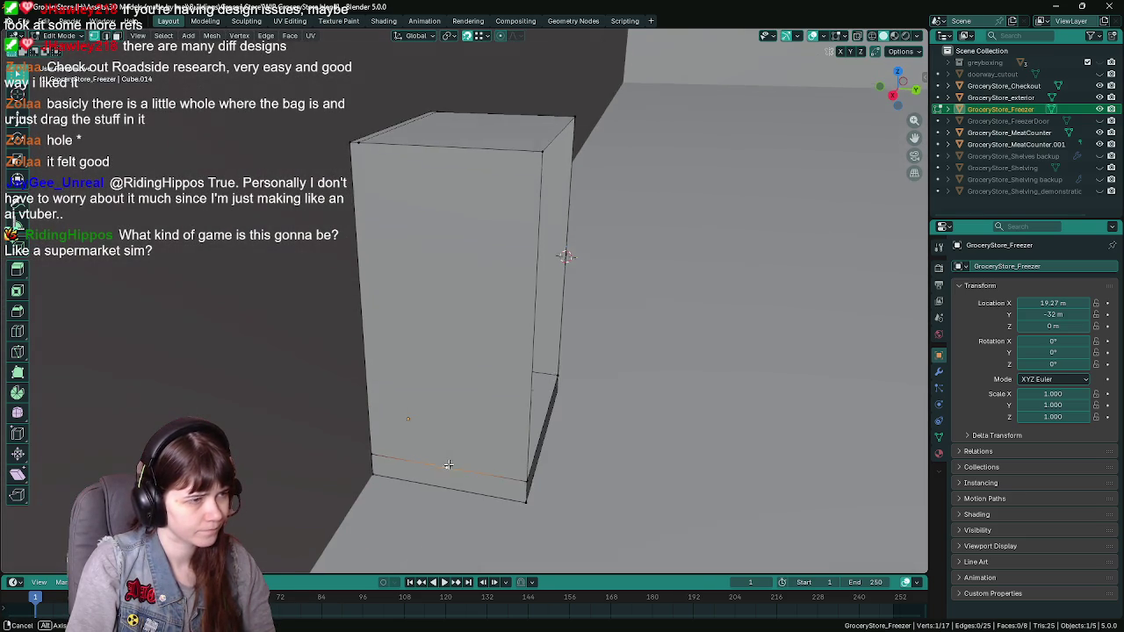
pyautogui.press('g')
pyautogui.press('y')
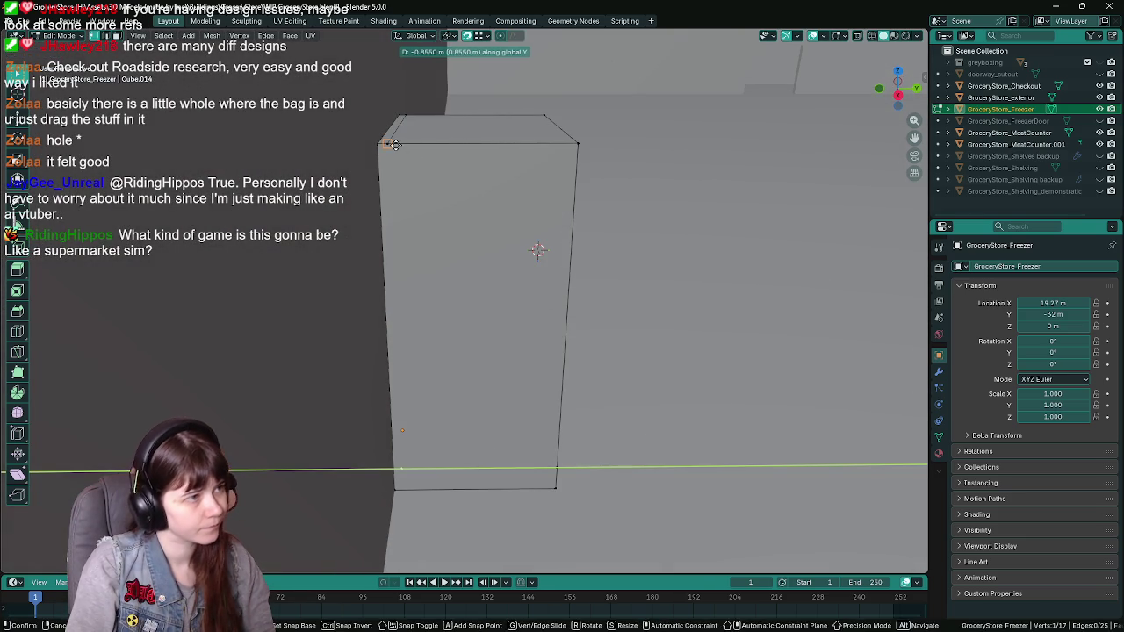
pyautogui.click(482, 203)
pyautogui.hotkey('ctrl', 's')
pyautogui.moveTo(475, 479)
pyautogui.mouseDown(button='middle')
pyautogui.moveTo(510, 281)
pyautogui.moveTo(465, 276)
pyautogui.moveTo(530, 277)
pyautogui.moveTo(422, 279)
pyautogui.moveTo(509, 263)
pyautogui.moveTo(436, 335)
pyautogui.mouseUp(button='middle')
pyautogui.moveTo(412, 402); pyautogui.dragTo(527, 395, button='middle')
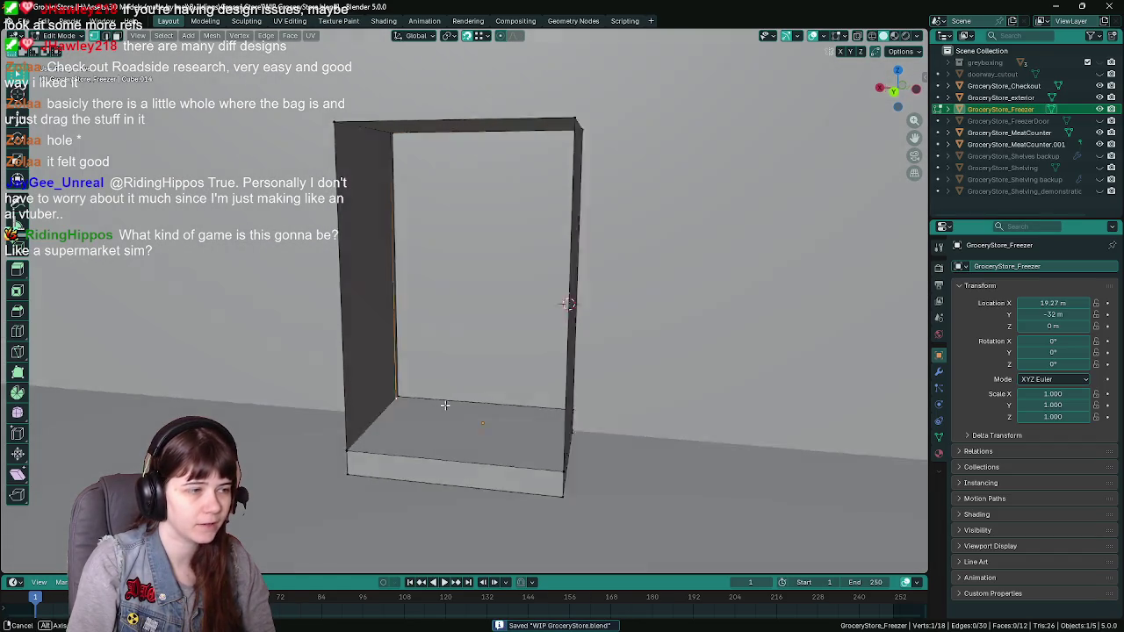
# Fill the floor gap with a new face from the two selected inner edges
pyautogui.hotkey('alt', 'z')
pyautogui.click(538, 392)
pyautogui.keyDown('shift'); pyautogui.click(508, 411); pyautogui.keyUp('shift')
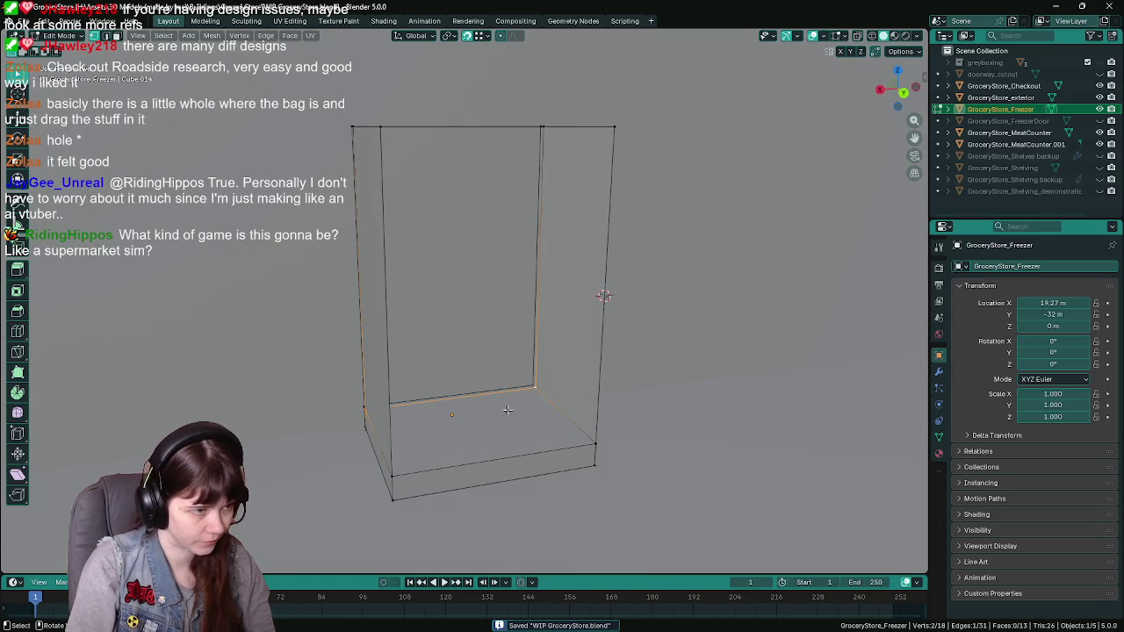
pyautogui.hotkey('alt', 'z')
pyautogui.press('f')
pyautogui.press('x')
pyautogui.press('Escape')
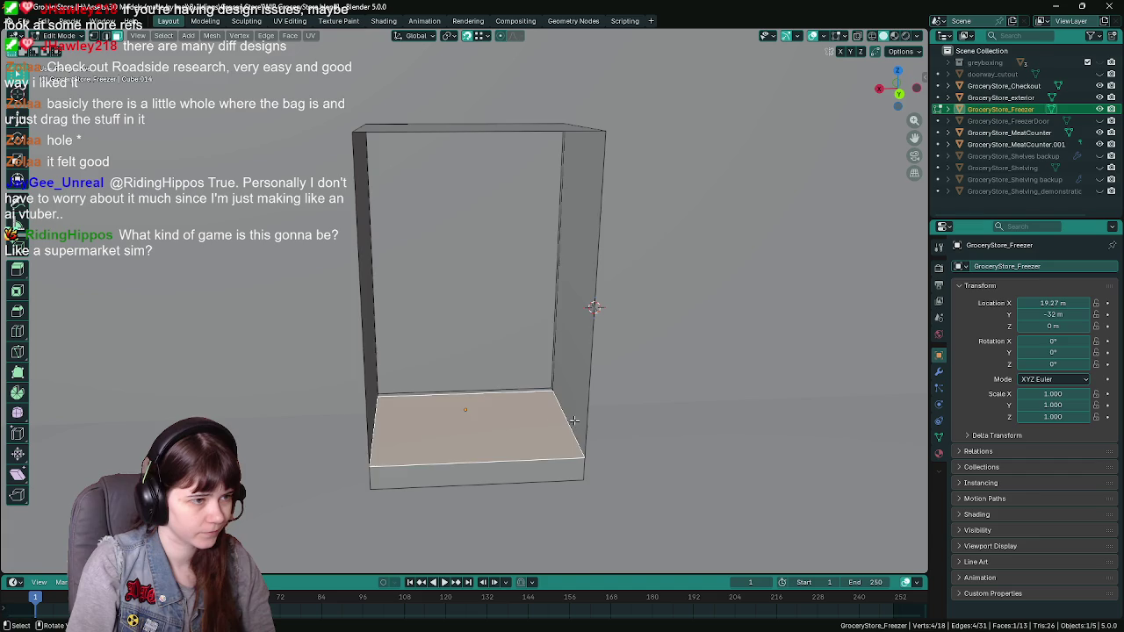
# Select the vertices around the open back and fill it with a back panel face
pyautogui.click(562, 402)
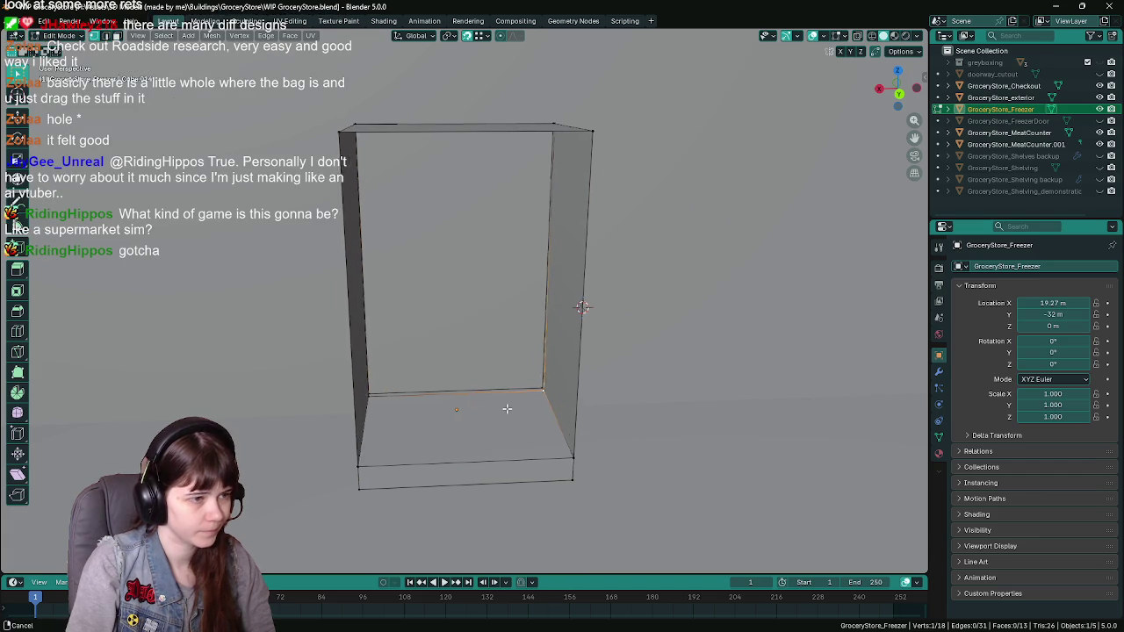
pyautogui.moveTo(556, 394)
pyautogui.mouseDown(button='middle')
pyautogui.moveTo(484, 409)
pyautogui.moveTo(676, 115)
pyautogui.moveTo(351, 140)
pyautogui.mouseUp(button='middle')
pyautogui.keyDown('shift'); pyautogui.click(677, 115); pyautogui.keyUp('shift')
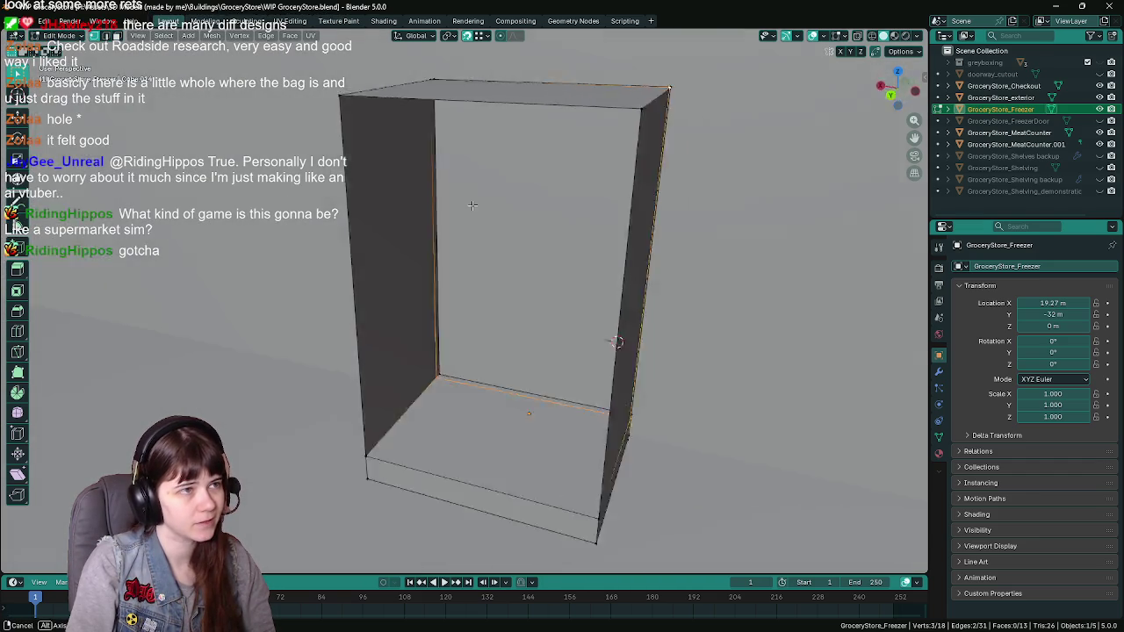
pyautogui.keyDown('shift'); pyautogui.click(307, 120); pyautogui.keyUp('shift')
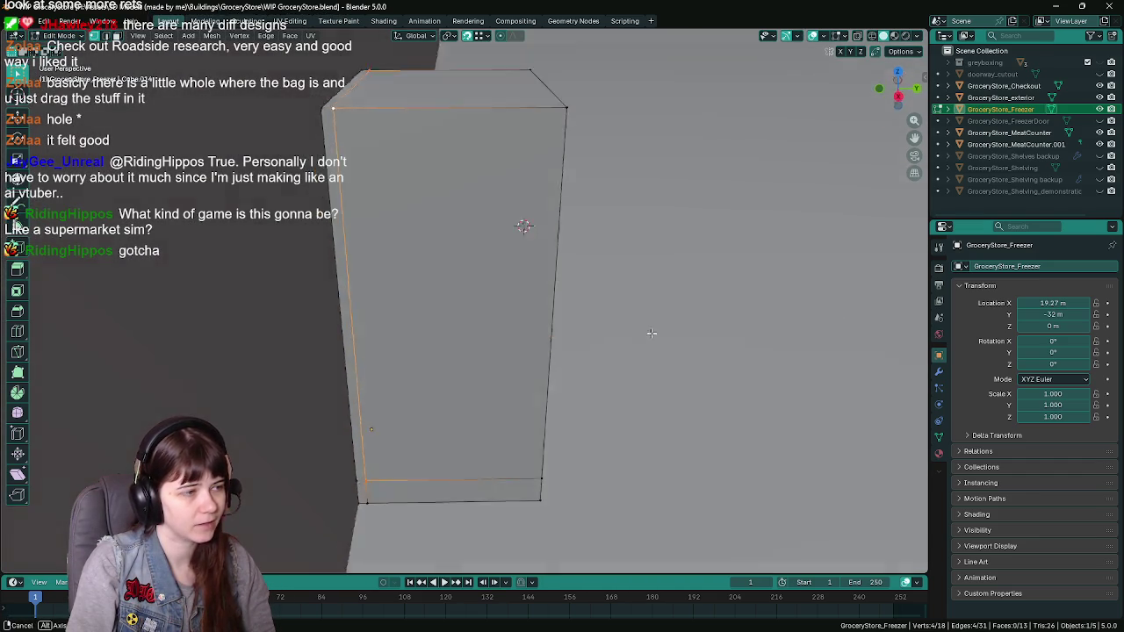
pyautogui.moveTo(651, 340); pyautogui.dragTo(636, 321, button='middle')
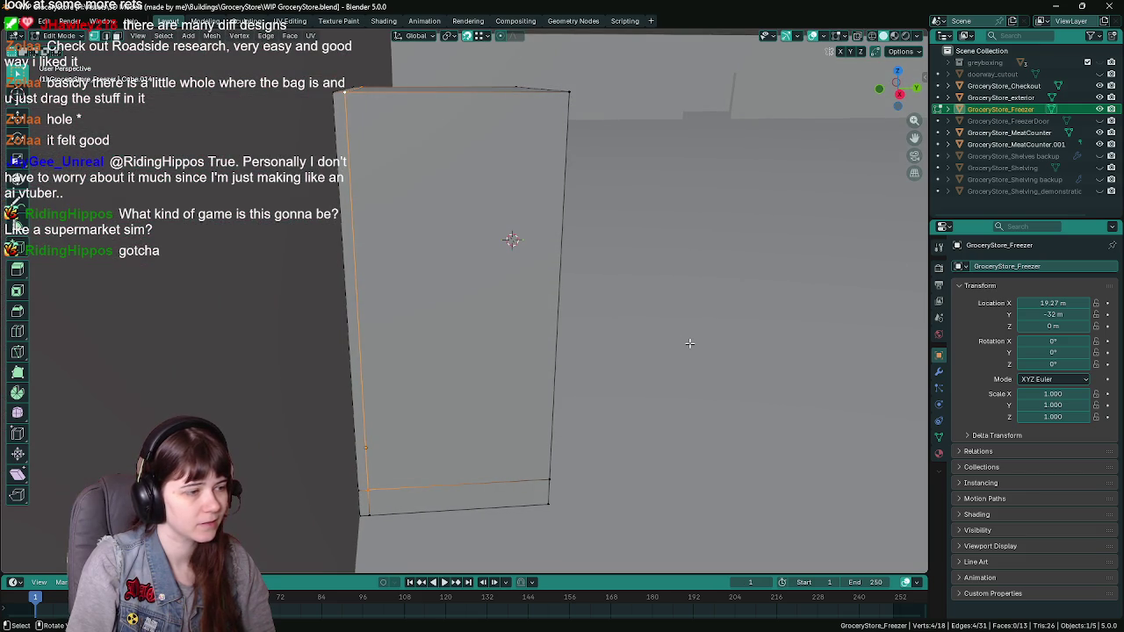
pyautogui.press('f')
pyautogui.moveTo(708, 343)
pyautogui.mouseDown(button='middle')
pyautogui.moveTo(652, 284)
pyautogui.moveTo(515, 335)
pyautogui.mouseUp(button='middle')
pyautogui.hotkey('ctrl', 's')
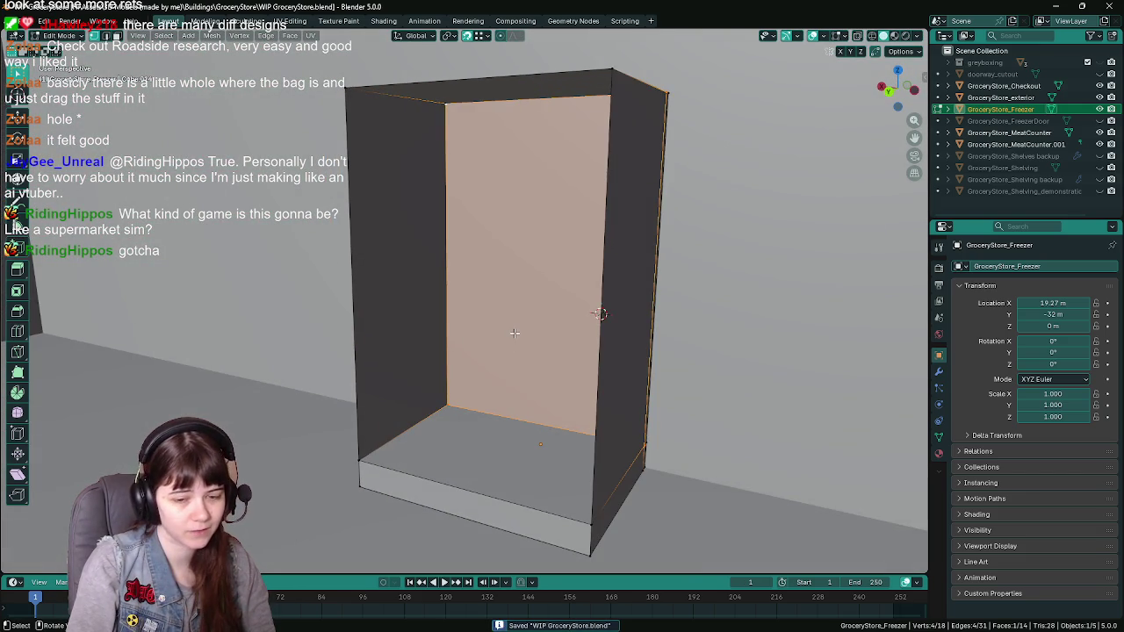
# Save the file again and return to Object Mode
pyautogui.moveTo(515, 332)
pyautogui.mouseDown(button='middle')
pyautogui.moveTo(487, 339)
pyautogui.moveTo(507, 339)
pyautogui.mouseUp(button='middle')
pyautogui.hotkey('ctrl', 's')
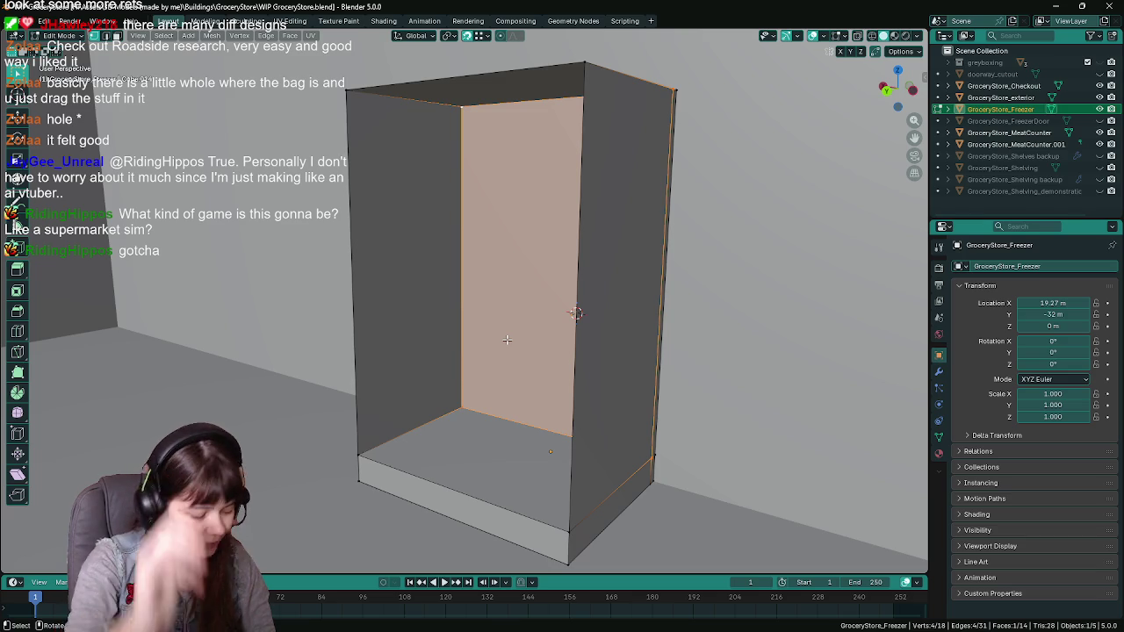
pyautogui.hotkey('ctrl', 's')
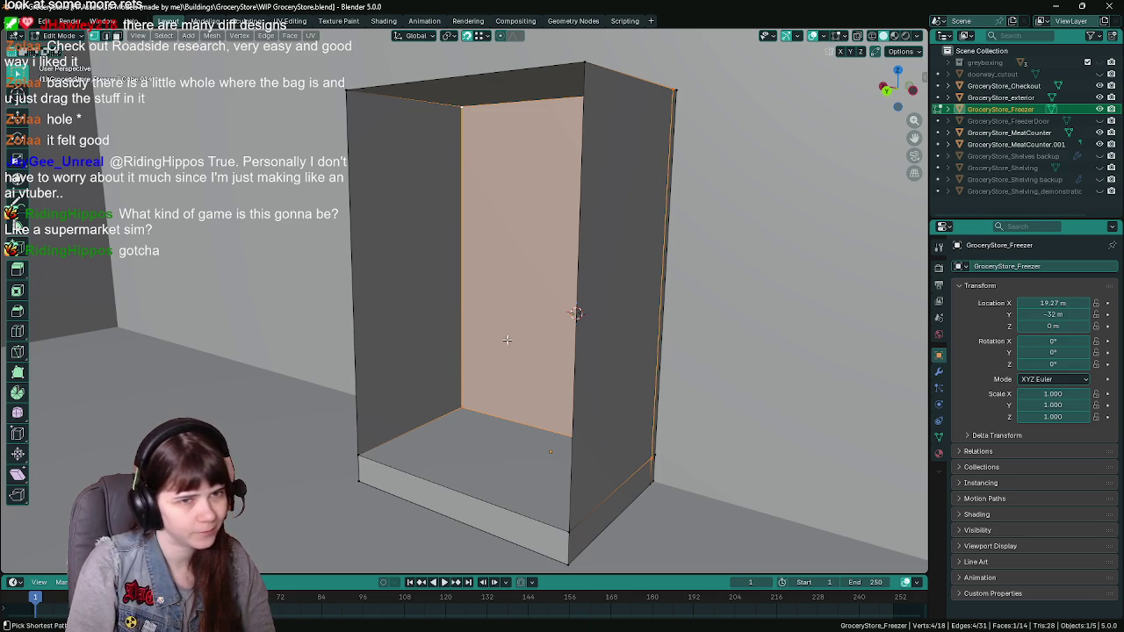
pyautogui.moveTo(507, 340)
pyautogui.mouseDown(button='middle')
pyautogui.moveTo(591, 363)
pyautogui.moveTo(533, 353)
pyautogui.moveTo(582, 367)
pyautogui.moveTo(506, 327)
pyautogui.moveTo(602, 356)
pyautogui.moveTo(486, 343)
pyautogui.mouseUp(button='middle')
pyautogui.press('Tab')
pyautogui.press('Tab')
pyautogui.scroll(2, 527, 347)
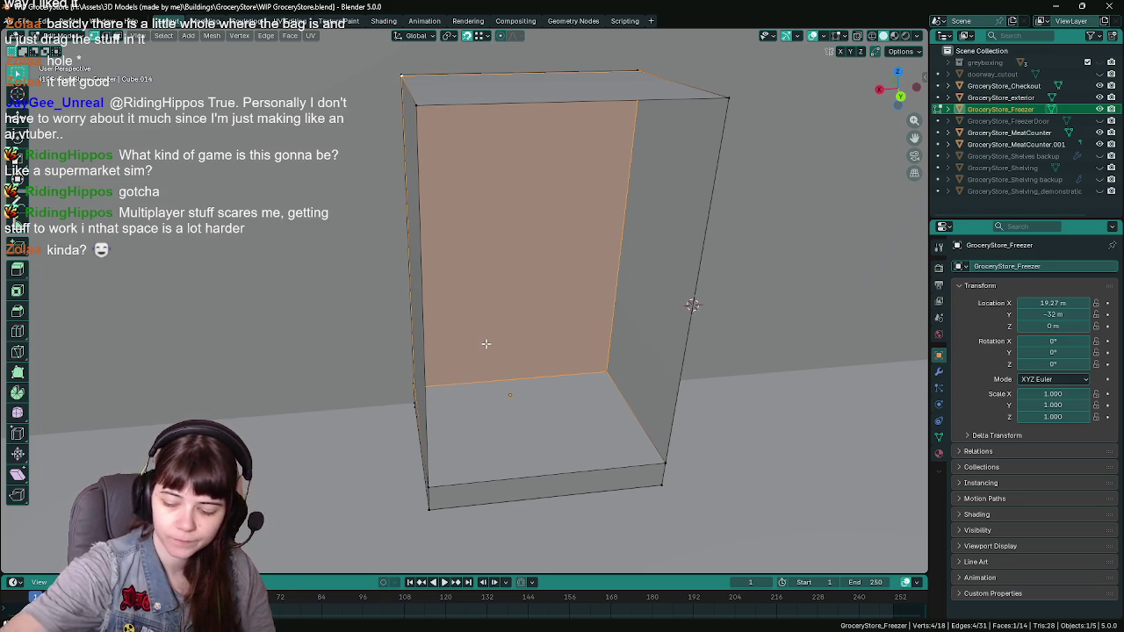
# Inset the back panel face and delete its inner face to leave a framed opening
pyautogui.moveTo(486, 343)
pyautogui.mouseDown(button='middle')
pyautogui.moveTo(452, 351)
pyautogui.moveTo(444, 284)
pyautogui.mouseUp(button='middle')
pyautogui.hotkey('ctrl', 's')
pyautogui.scroll(-2, 447, 300)
pyautogui.click(451, 406)
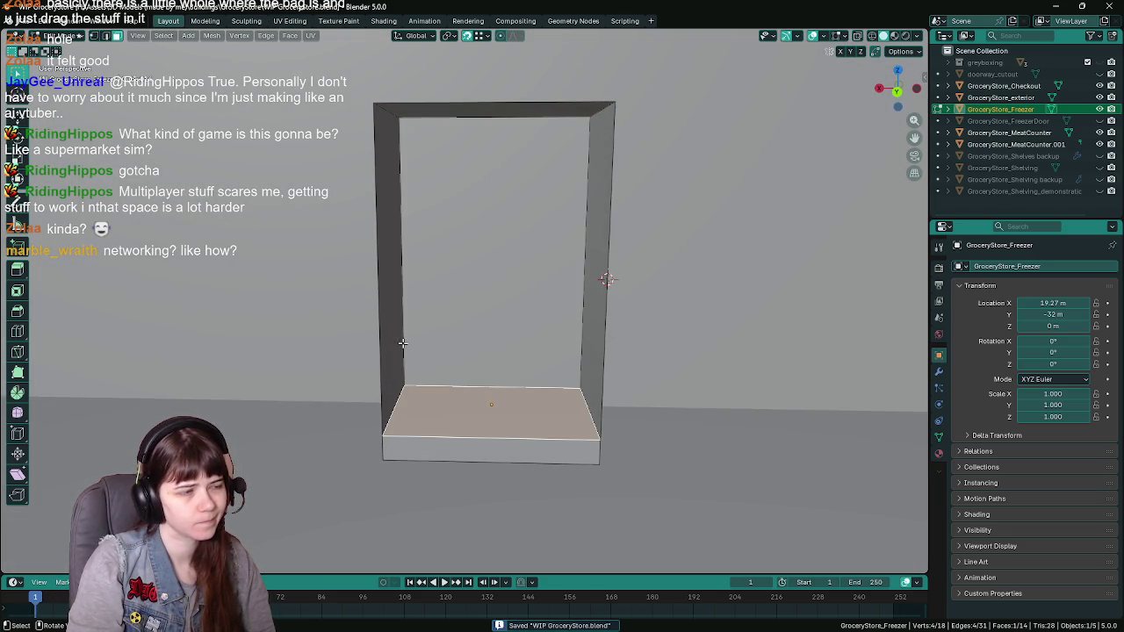
pyautogui.click(477, 231)
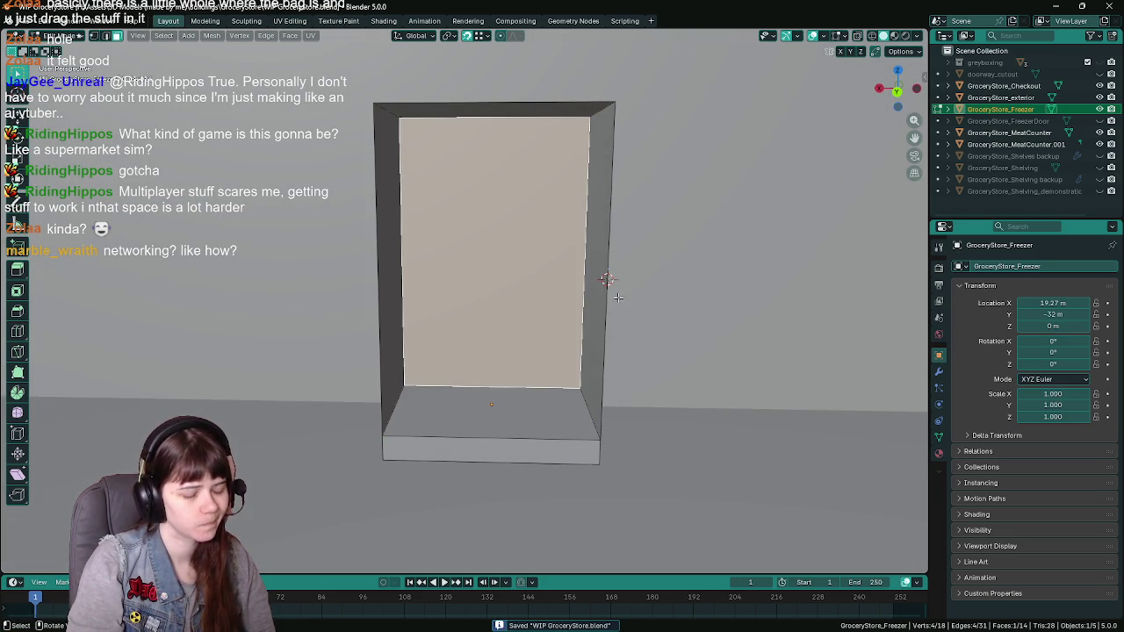
pyautogui.press('i')
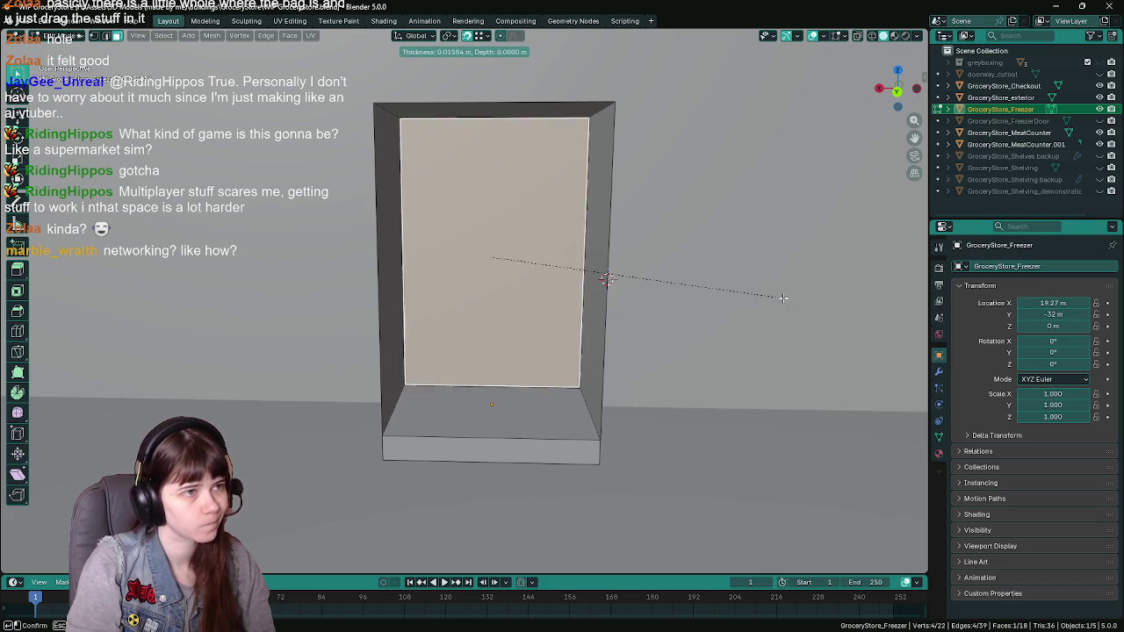
pyautogui.click(779, 298)
pyautogui.press('x')
pyautogui.click(614, 308)
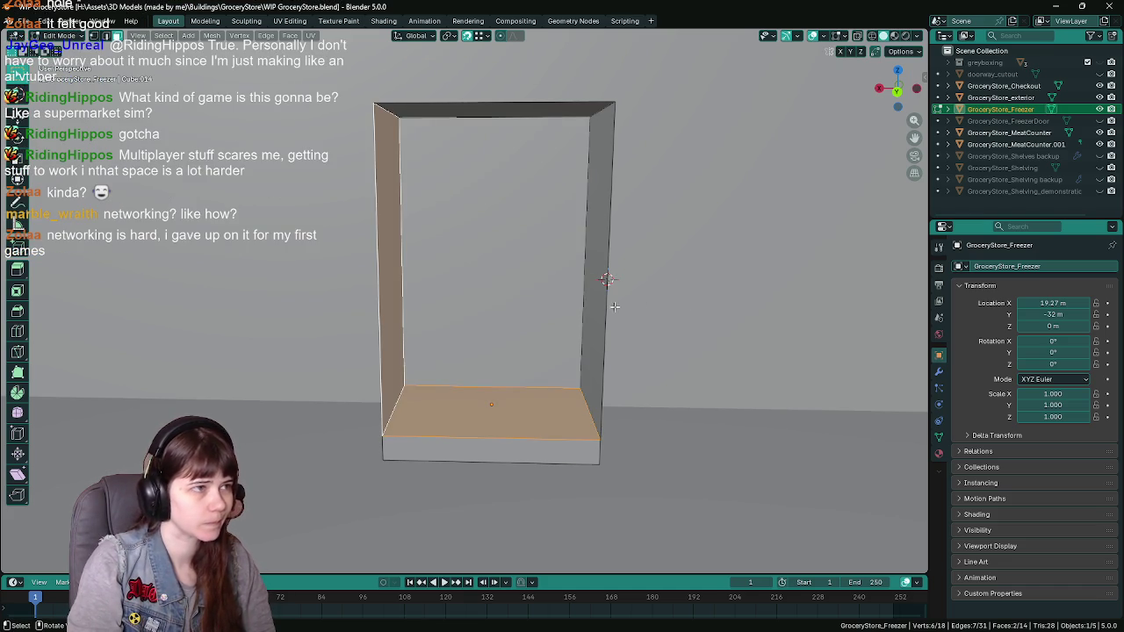
# Apply the freezer's scale in Object Mode, then return to Edit Mode and select a face
pyautogui.press('Tab')
pyautogui.hotkey('ctrl', 's')
pyautogui.hotkey('ctrl', 'a')
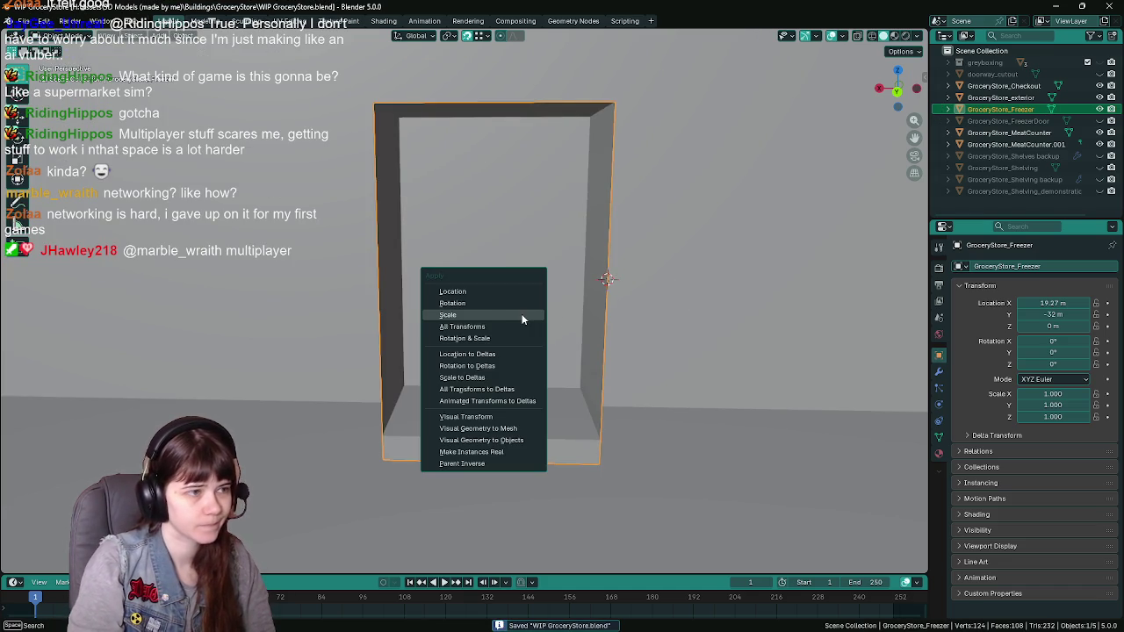
pyautogui.click(495, 319)
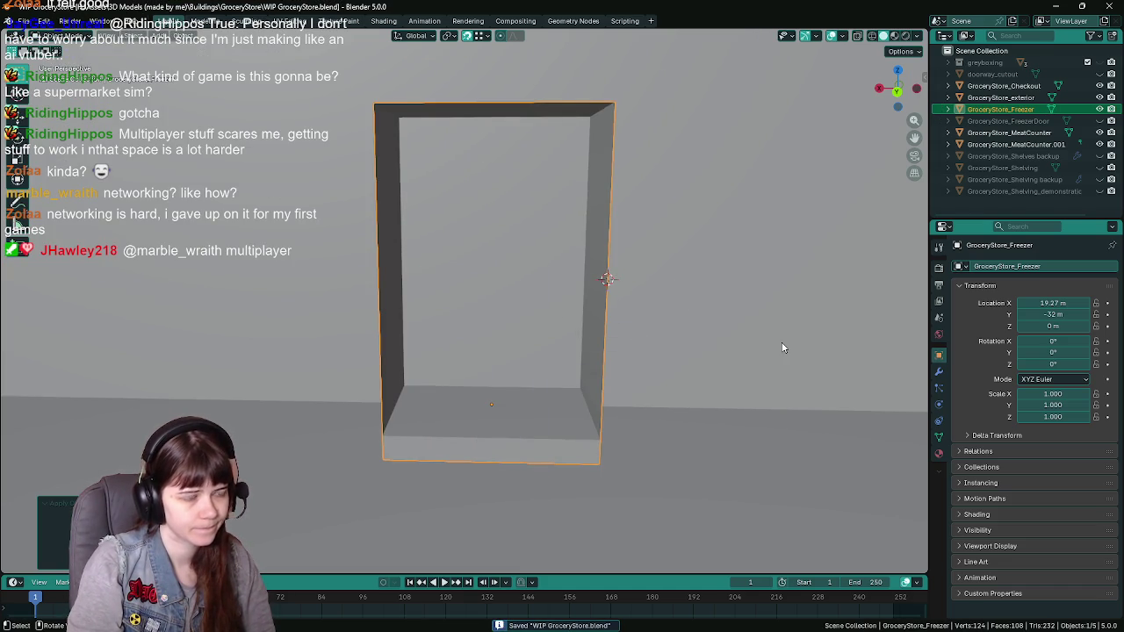
pyautogui.press('Tab')
pyautogui.click(508, 296)
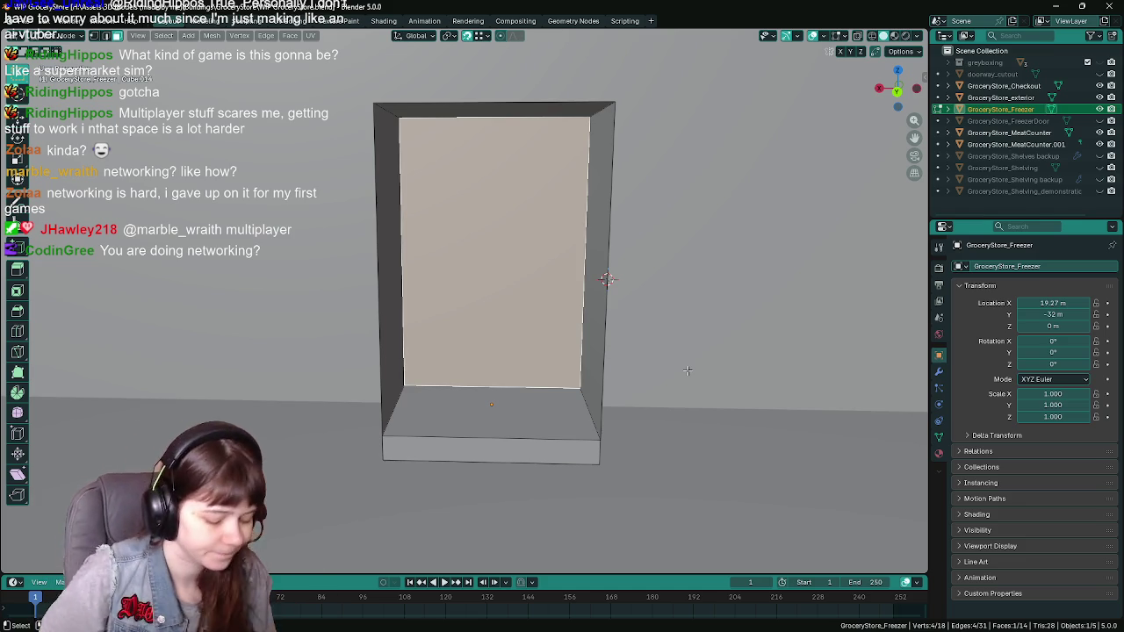
# Save WIP GroceryStore.blend, then start an inset on the front door face
pyautogui.hotkey('ctrl', 's')
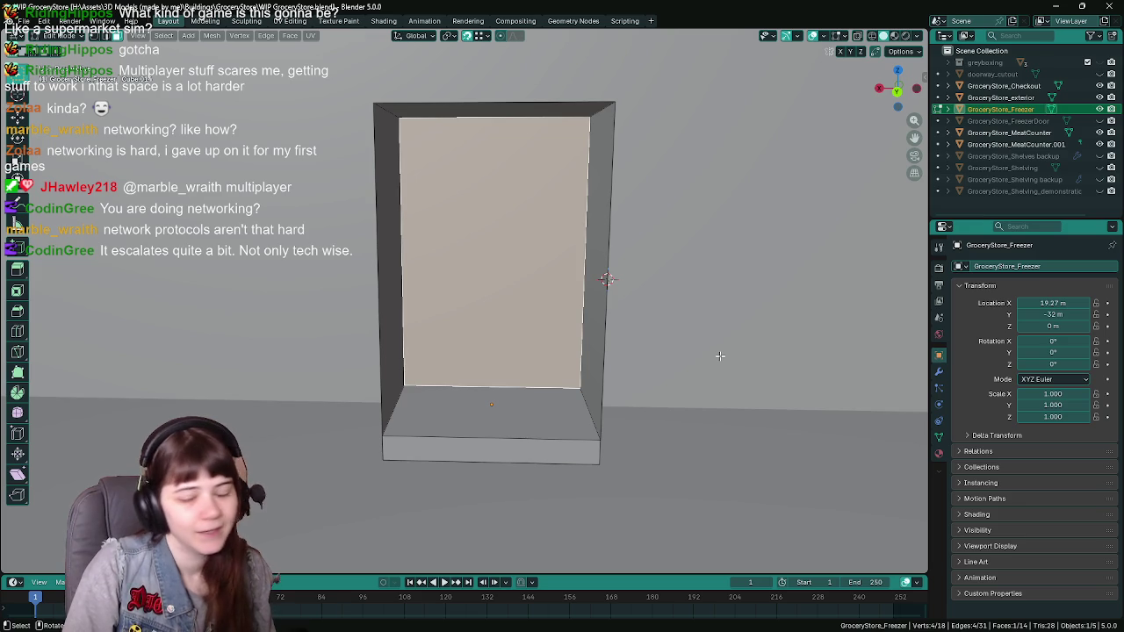
pyautogui.press('i')
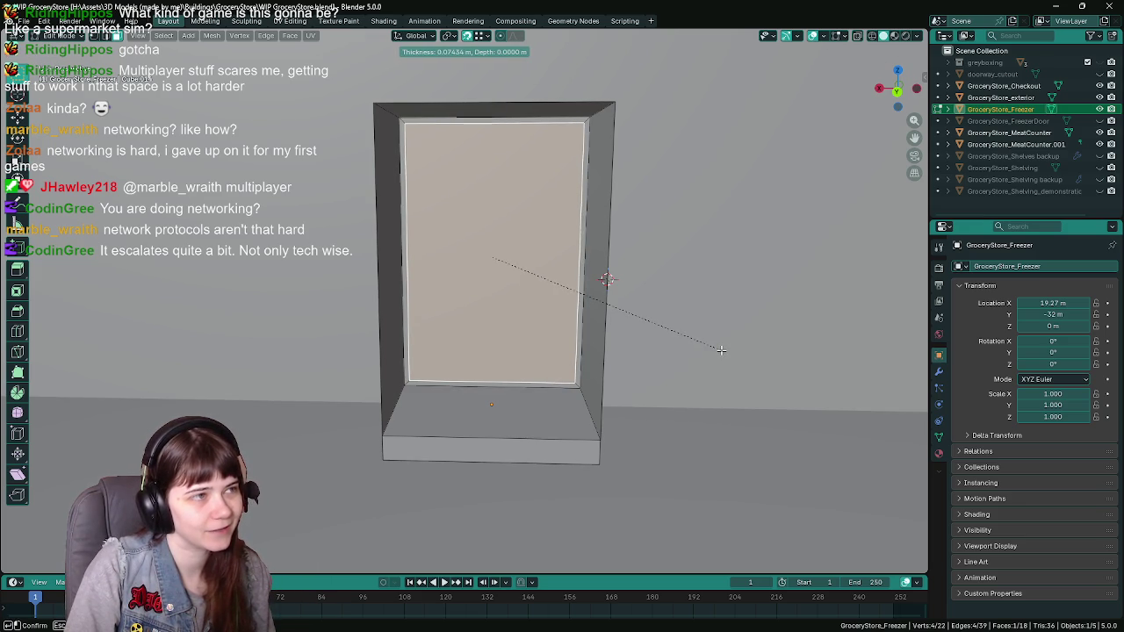
# Confirm a 0.1 m inset on the door face, then undo and redo the inset
pyautogui.write('.1')
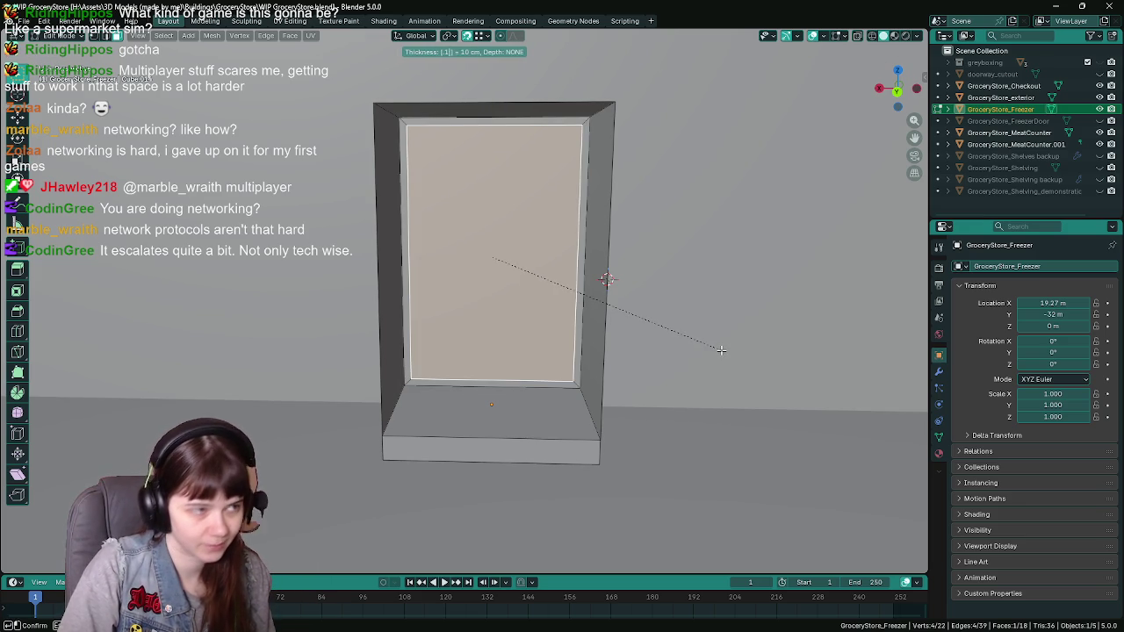
pyautogui.press('Return')
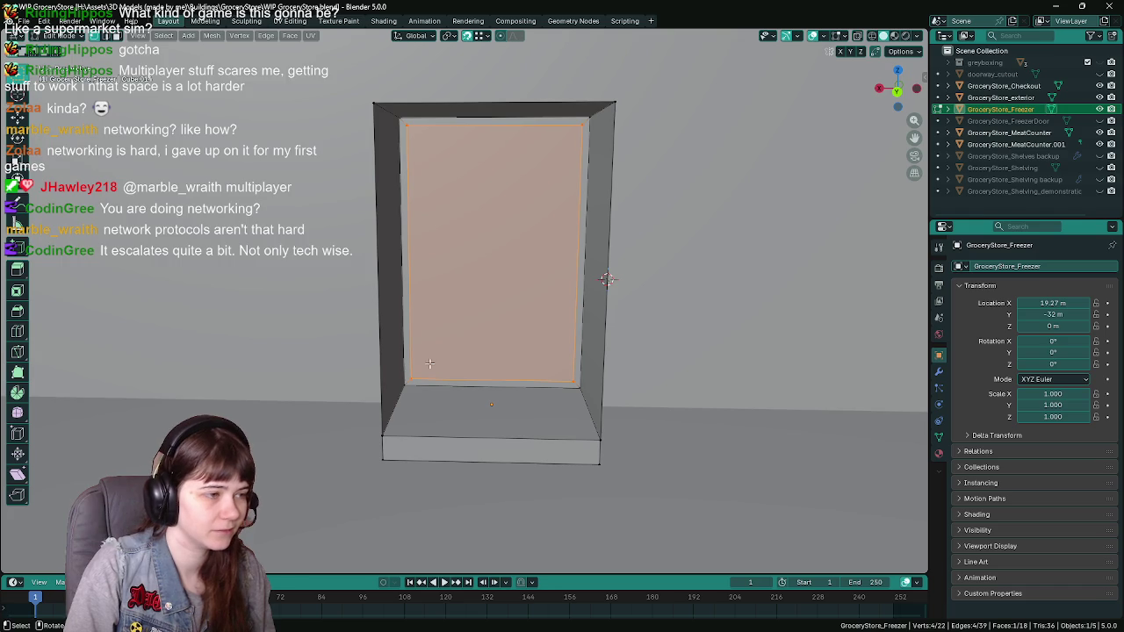
pyautogui.click(430, 380)
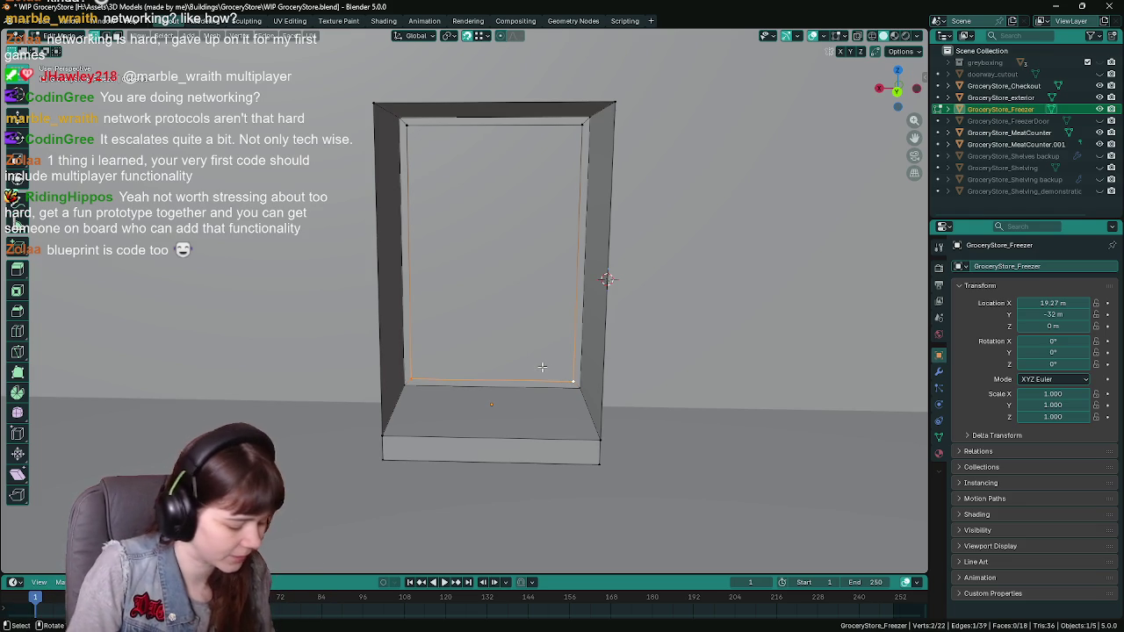
pyautogui.keyDown('ctrl'); pyautogui.click(542, 367); pyautogui.keyUp('ctrl')
pyautogui.hotkey('ctrl', 'z')
pyautogui.hotkey('ctrl', 'z')
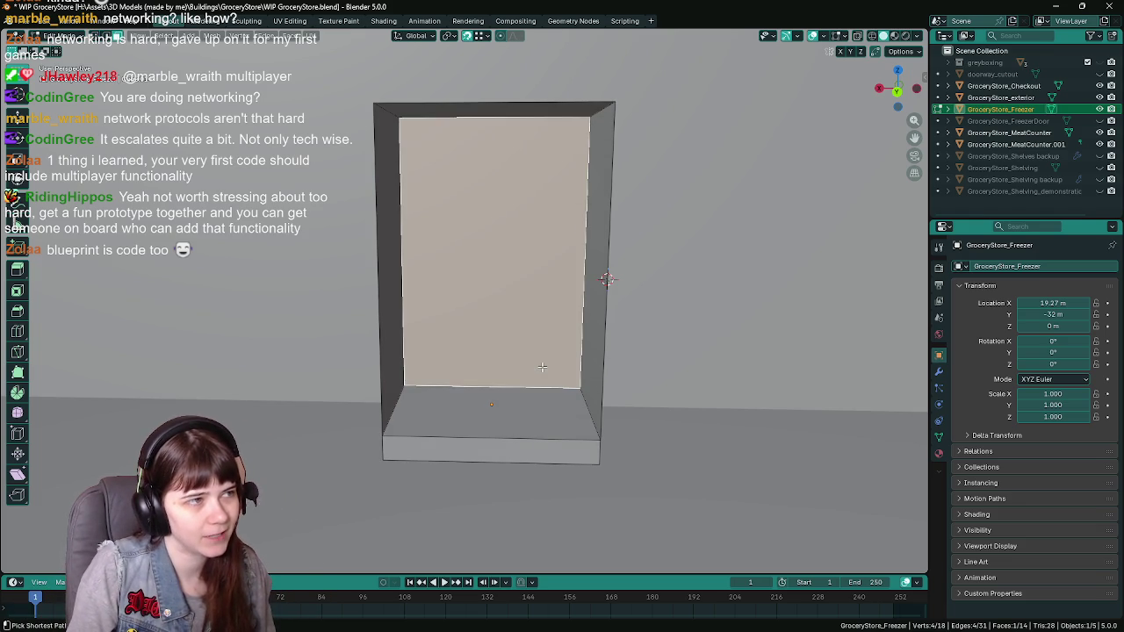
pyautogui.hotkey('ctrl', 's')
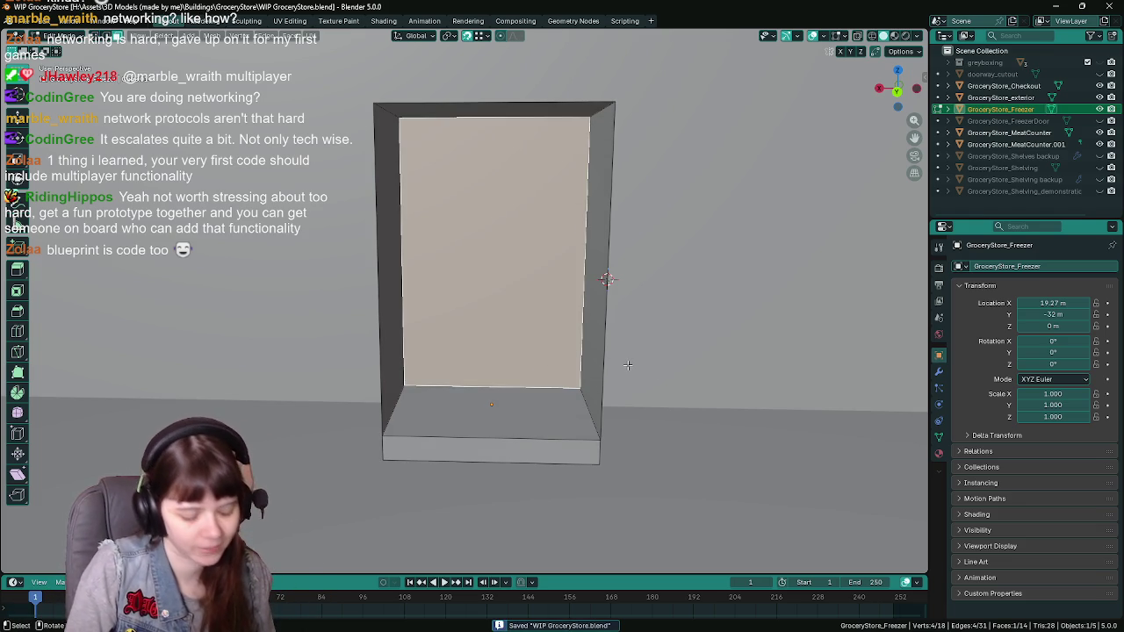
pyautogui.press('i')
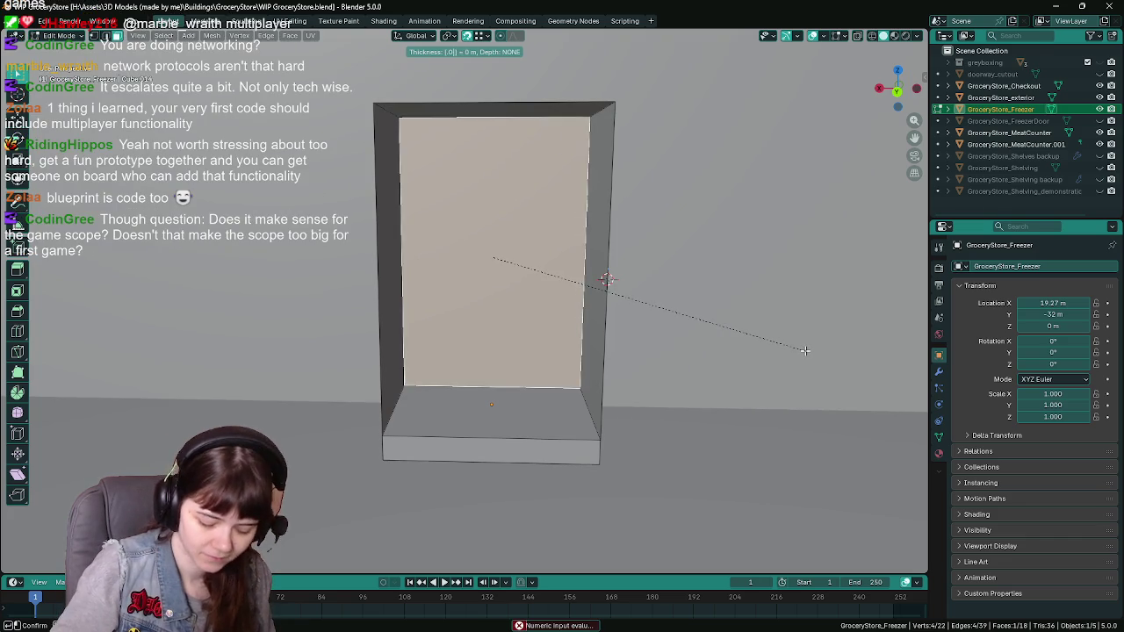
pyautogui.press('Return')
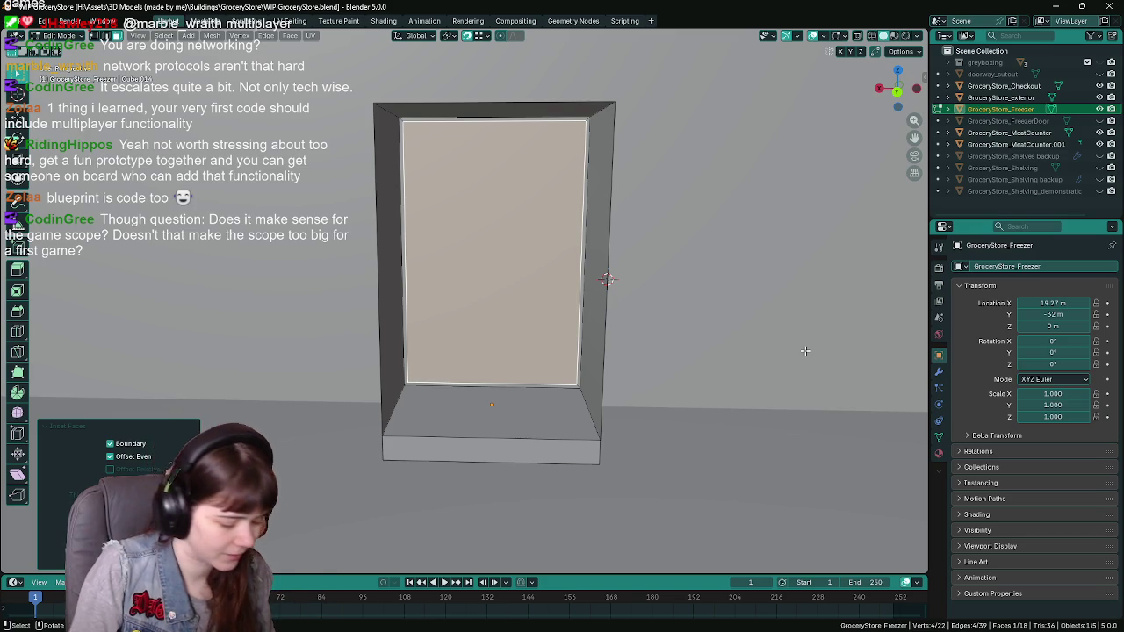
# In vertex select, pick the inner face's bottom edge vertices and save
pyautogui.press('1')
pyautogui.click(412, 381)
pyautogui.keyDown('shift'); pyautogui.click(576, 385); pyautogui.keyUp('shift')
pyautogui.hotkey('ctrl', 's')
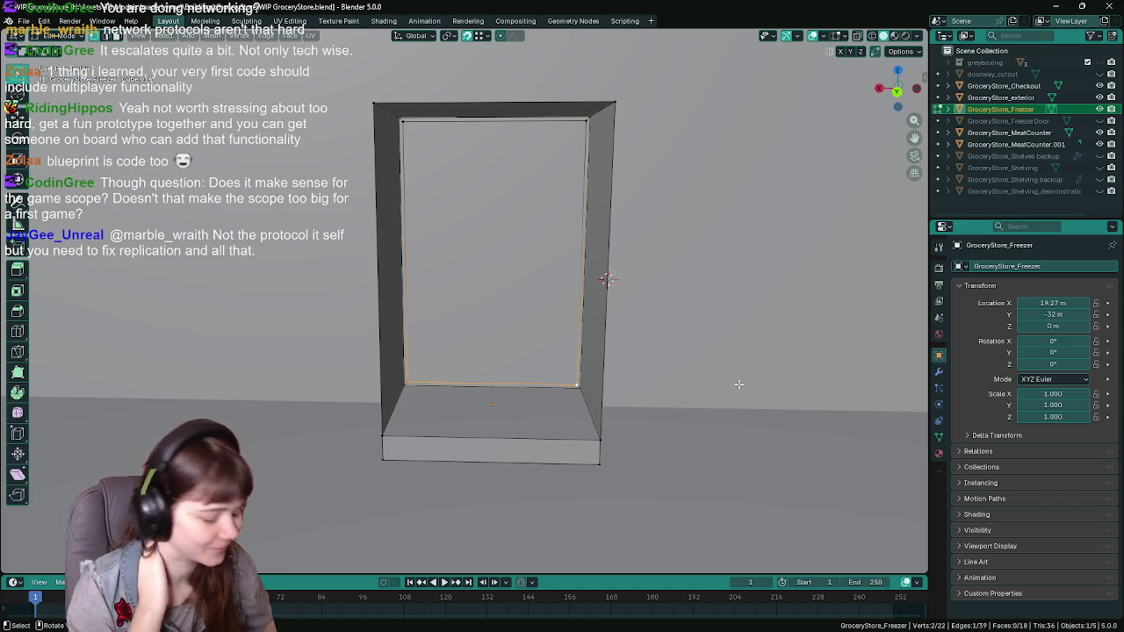
pyautogui.click(537, 303)
# Push the inner door face back 0.015 along the Y axis
pyautogui.click(537, 303)
pyautogui.moveTo(537, 303); pyautogui.dragTo(693, 321, button='middle')
pyautogui.hotkey('ctrl', 's')
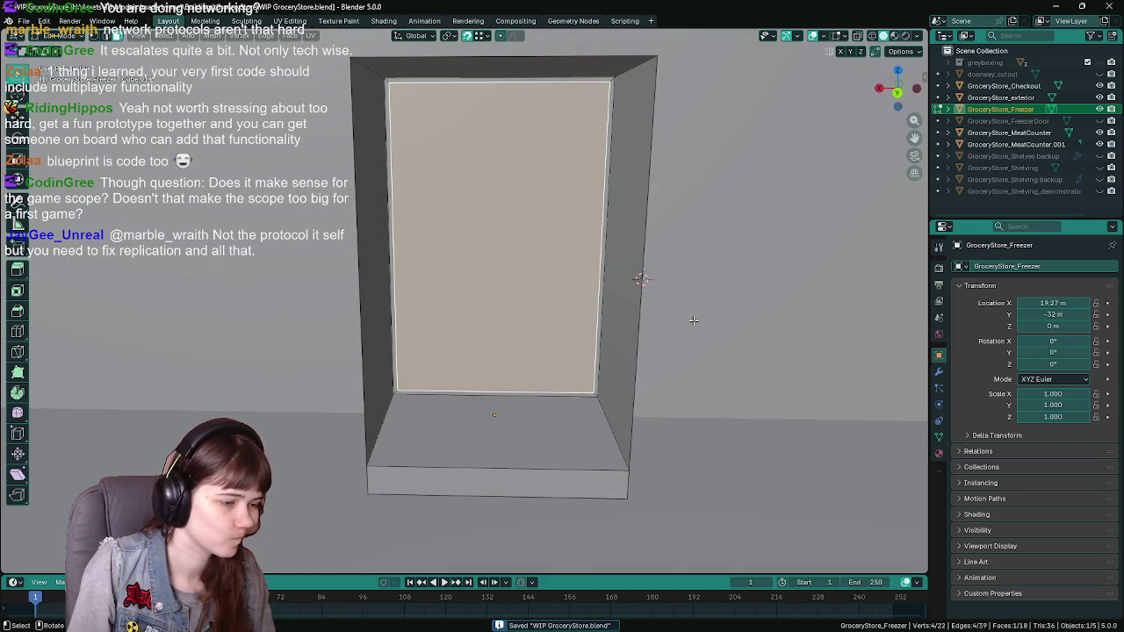
pyautogui.press('g')
pyautogui.press('y')
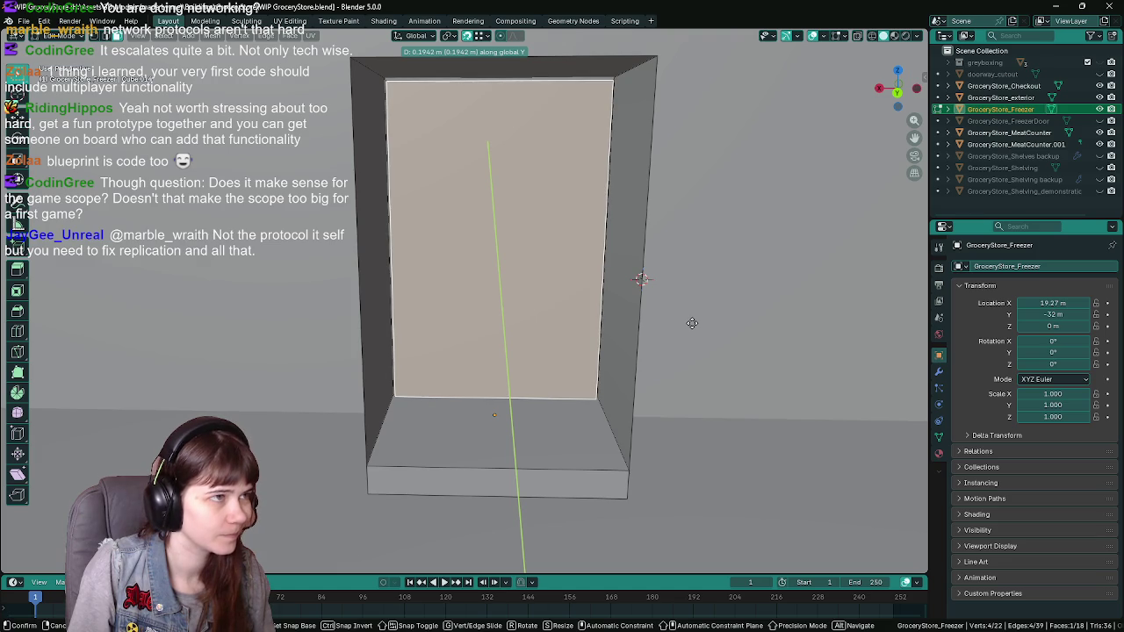
pyautogui.write('.015')
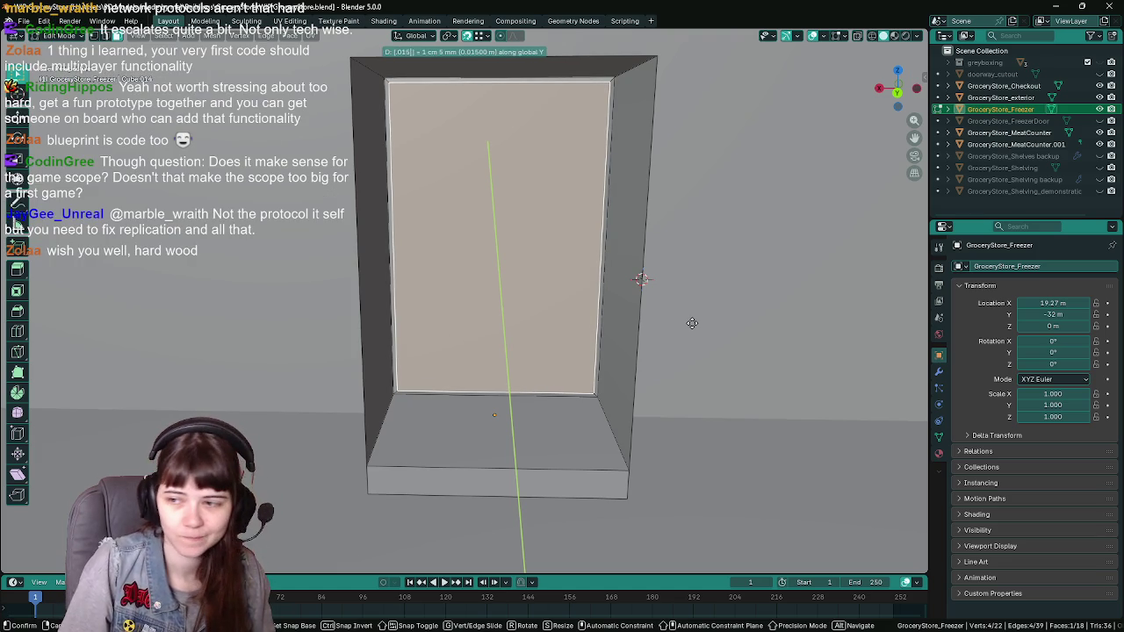
pyautogui.press('Return')
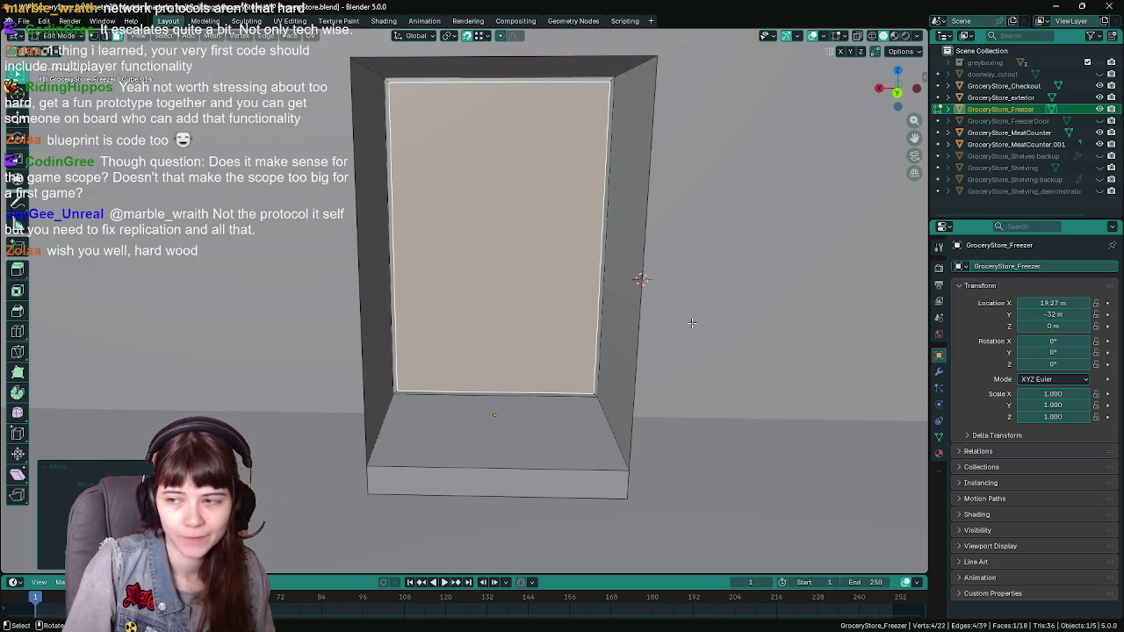
# In X-ray top view, nudge the selected edge slightly to adjust the recess
pyautogui.moveTo(703, 222)
pyautogui.mouseDown(button='middle')
pyautogui.moveTo(460, 326)
pyautogui.moveTo(574, 324)
pyautogui.mouseUp(button='middle')
pyautogui.hotkey('alt', 'z')
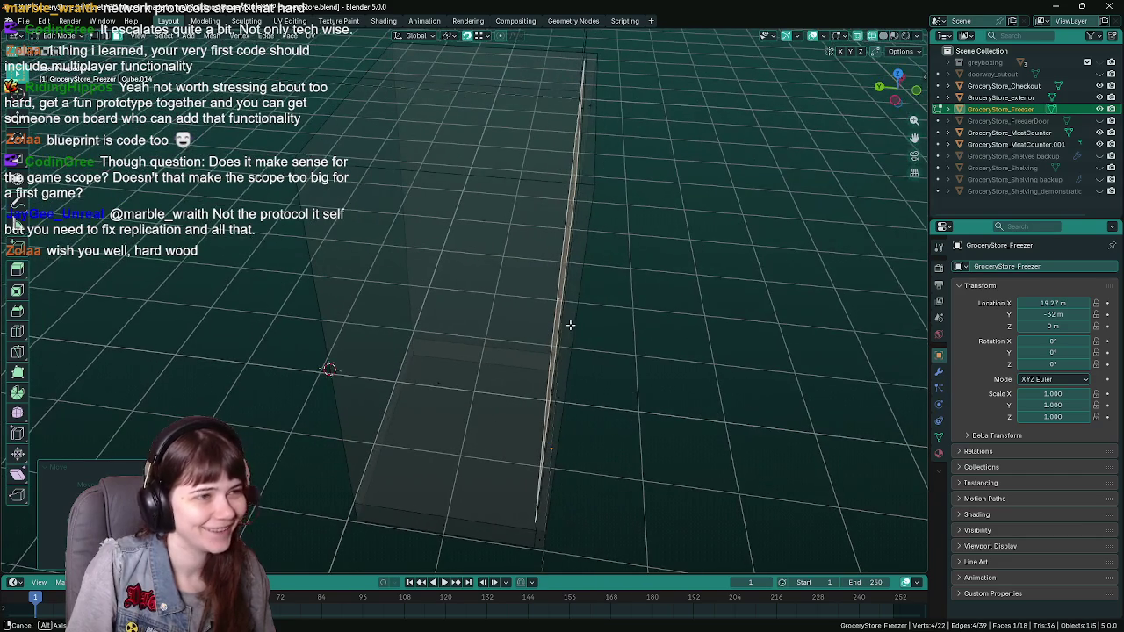
pyautogui.press('KP_7')
pyautogui.scroll(3, 492, 311)
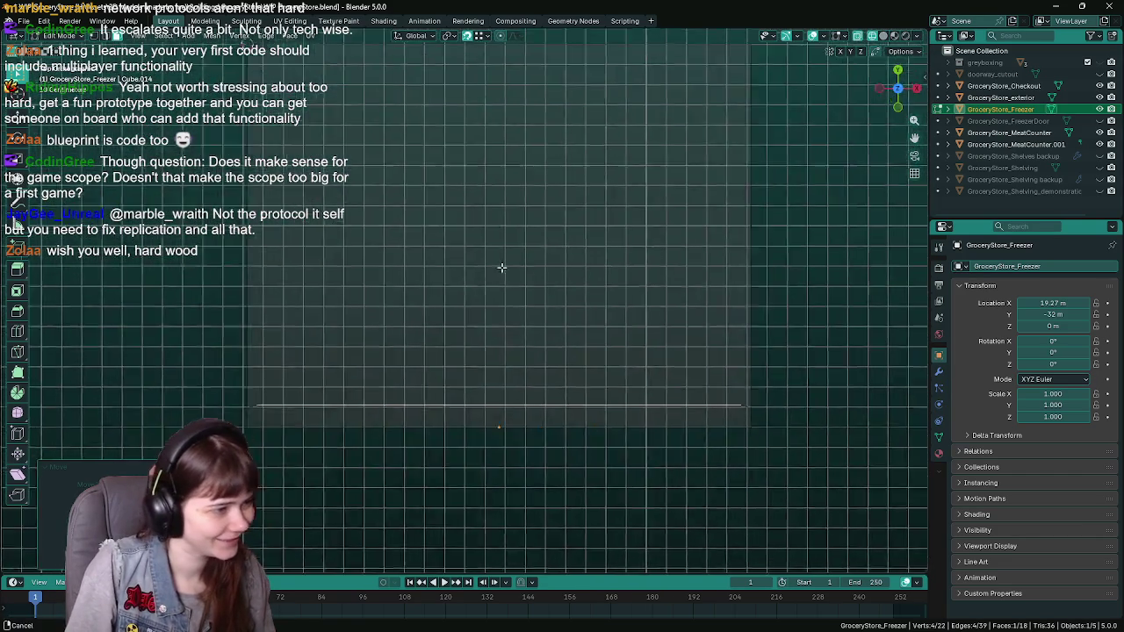
pyautogui.scroll(2, 427, 305)
pyautogui.scroll(2, 427, 305)
pyautogui.press('g')
pyautogui.press('Return')
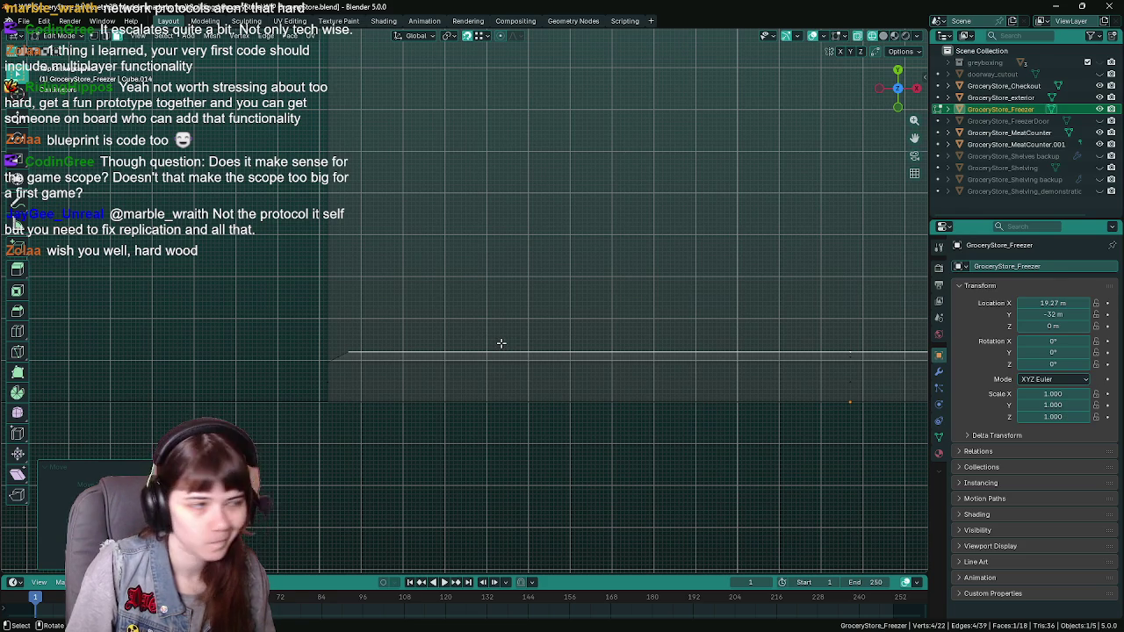
pyautogui.scroll(-3, 499, 339)
pyautogui.keyDown('shift'); pyautogui.moveTo(517, 333); pyautogui.dragTo(484, 322, button='middle'); pyautogui.keyUp('shift')
pyautogui.press('g')
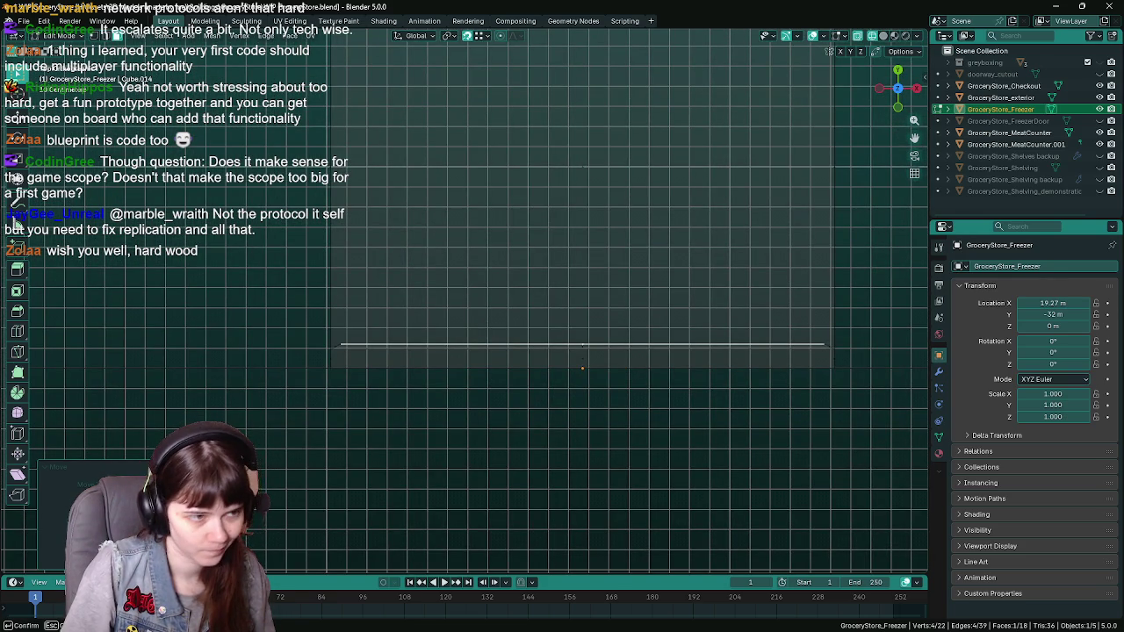
pyautogui.moveTo(378, 370)
pyautogui.mouseDown(button='middle')
pyautogui.moveTo(493, 306)
pyautogui.moveTo(572, 293)
pyautogui.mouseUp(button='middle')
pyautogui.scroll(5, 676, 352)
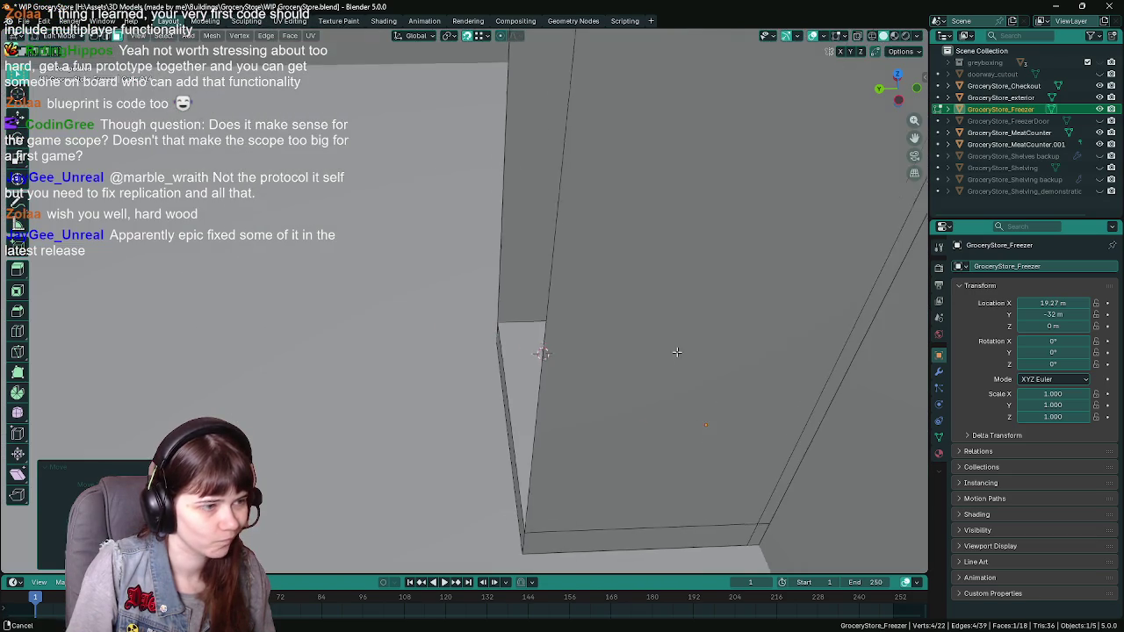
# Select the four inner edges of the rim and delete them with their faces
pyautogui.scroll(-5, 676, 353)
pyautogui.moveTo(676, 352)
pyautogui.mouseDown(button='middle')
pyautogui.moveTo(449, 263)
pyautogui.moveTo(388, 153)
pyautogui.moveTo(362, 163)
pyautogui.mouseUp(button='middle')
pyautogui.click(448, 263)
pyautogui.click(361, 162)
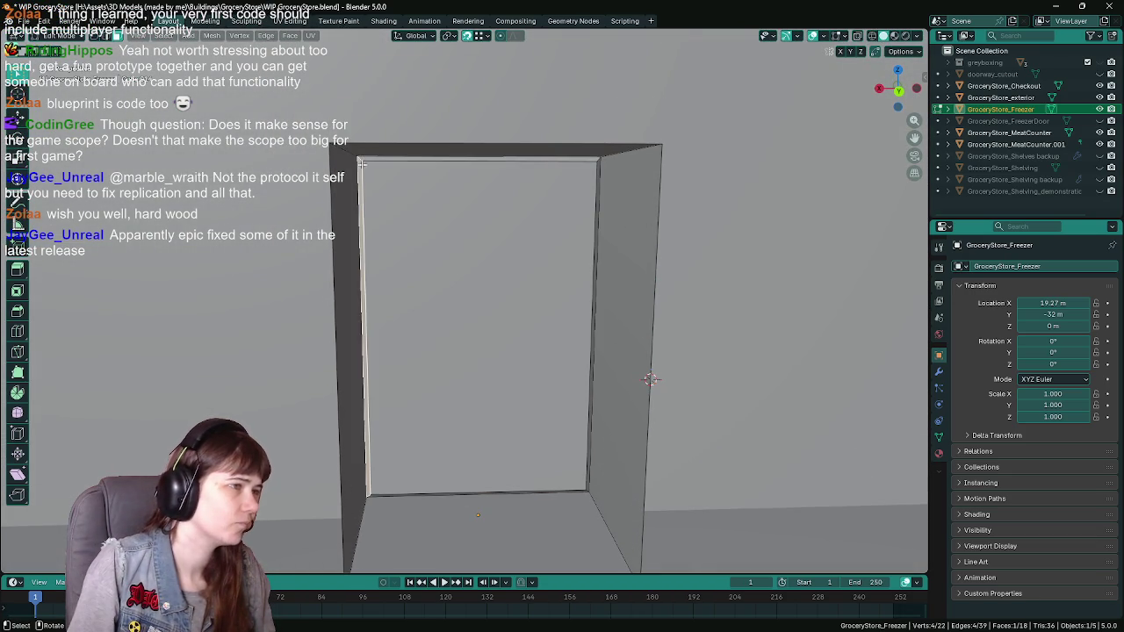
pyautogui.keyDown('shift'); pyautogui.click(377, 159); pyautogui.keyUp('shift')
pyautogui.keyDown('shift'); pyautogui.click(598, 299); pyautogui.keyUp('shift')
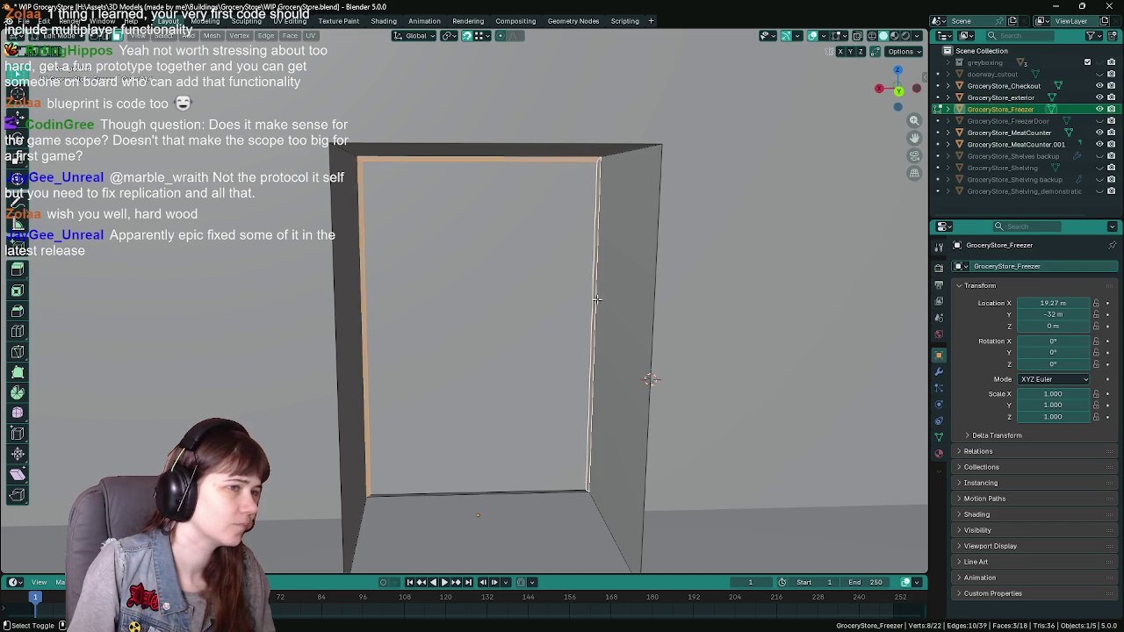
pyautogui.keyDown('shift'); pyautogui.click(559, 493); pyautogui.keyUp('shift')
pyautogui.press('x')
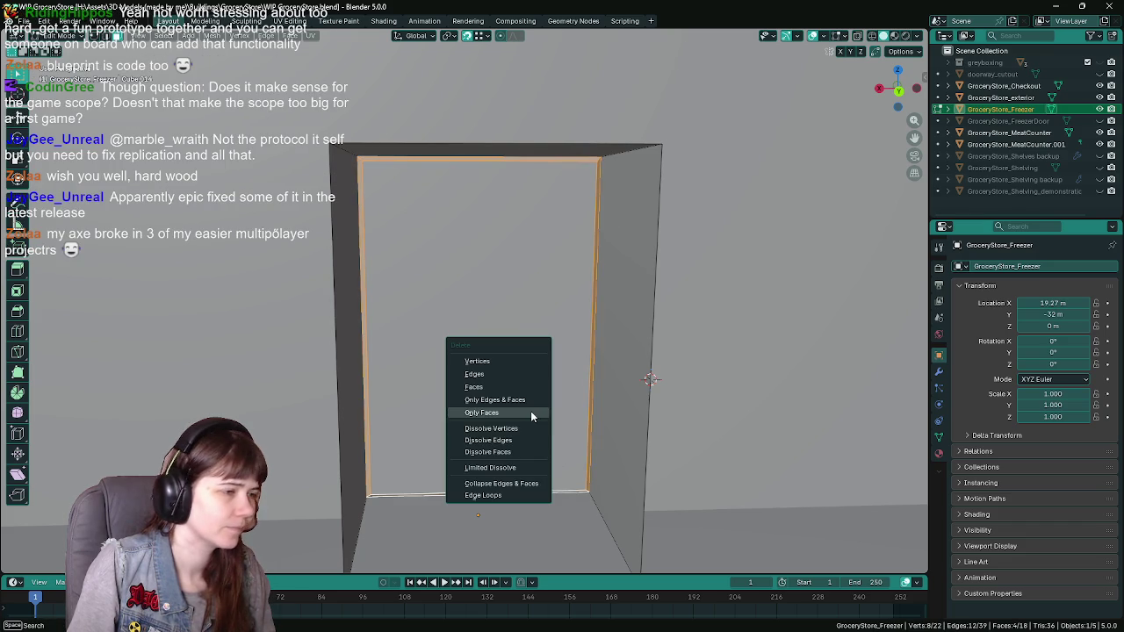
pyautogui.press('Escape')
pyautogui.moveTo(515, 454); pyautogui.dragTo(525, 375, button='middle')
pyautogui.press('x')
pyautogui.click(521, 363)
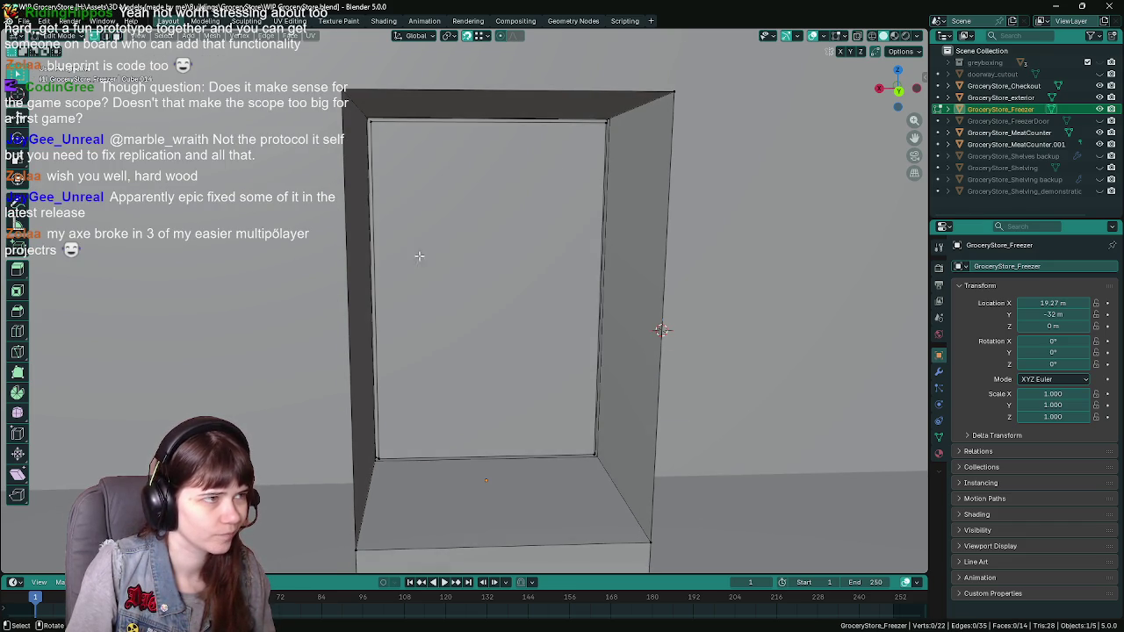
# Fill a new face between the four inner corner vertices and save
pyautogui.click(370, 123)
pyautogui.keyDown('shift'); pyautogui.click(600, 125); pyautogui.keyUp('shift')
pyautogui.keyDown('shift'); pyautogui.click(594, 455); pyautogui.keyUp('shift')
pyautogui.keyDown('shift'); pyautogui.click(402, 451); pyautogui.keyUp('shift')
pyautogui.press('f')
pyautogui.moveTo(402, 450); pyautogui.dragTo(439, 419, button='middle')
pyautogui.hotkey('ctrl', 's')
# Move the new door face slightly forward along the Y axis
pyautogui.press('g')
pyautogui.press('y')
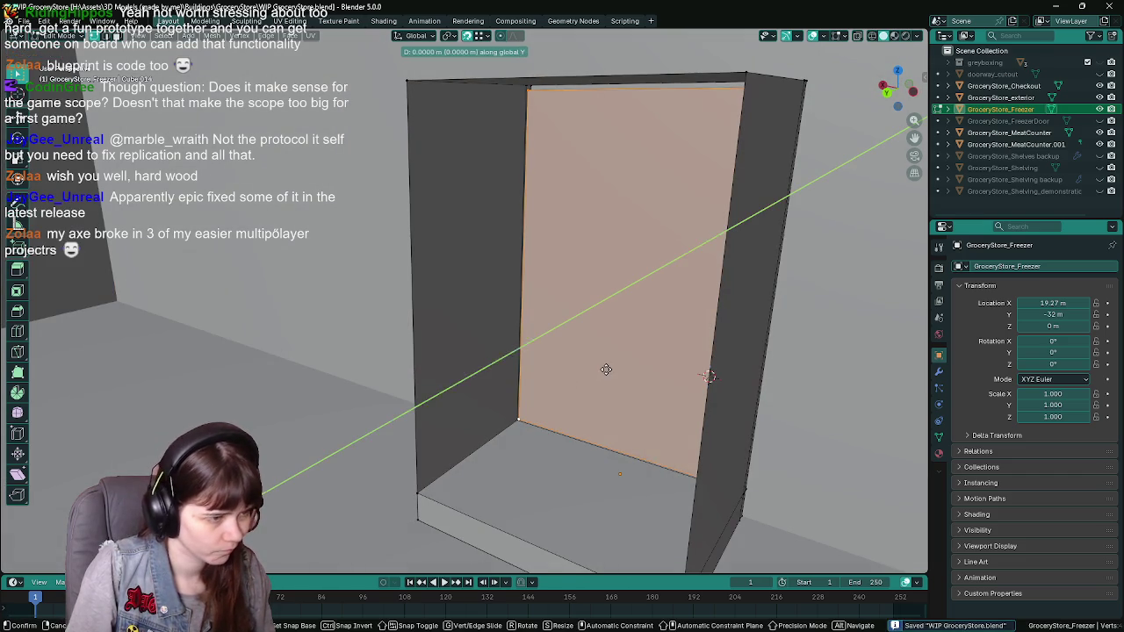
pyautogui.click(412, 492)
pyautogui.moveTo(468, 480)
pyautogui.mouseDown(button='middle')
pyautogui.moveTo(414, 451)
pyautogui.moveTo(419, 377)
pyautogui.moveTo(474, 395)
pyautogui.mouseUp(button='middle')
pyautogui.scroll(-3, 474, 396)
pyautogui.scroll(-3, 475, 395)
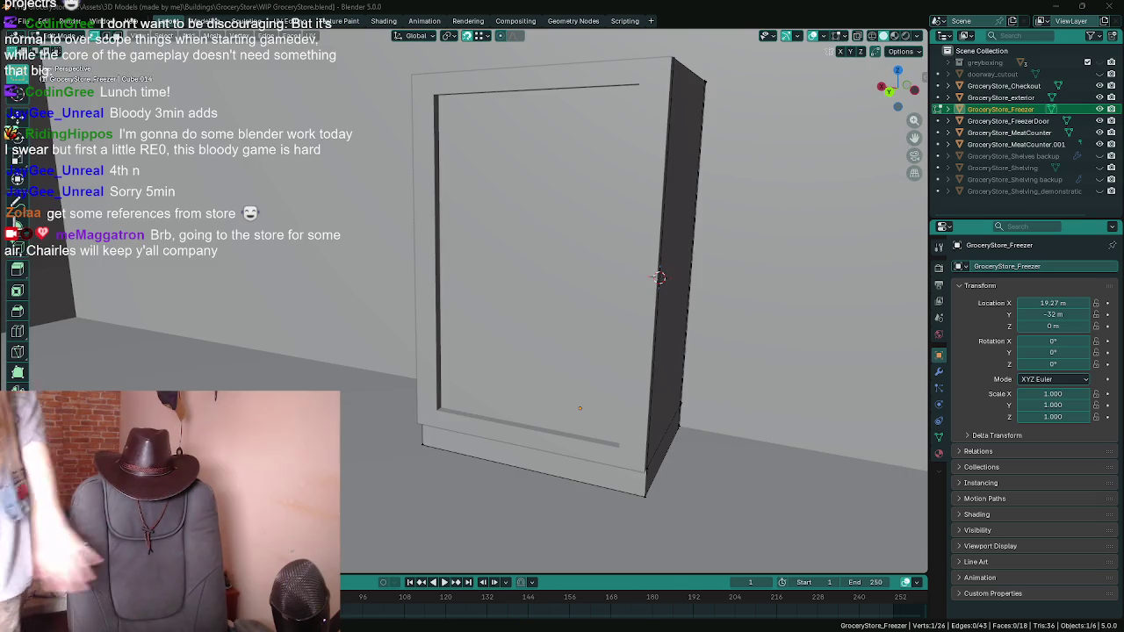